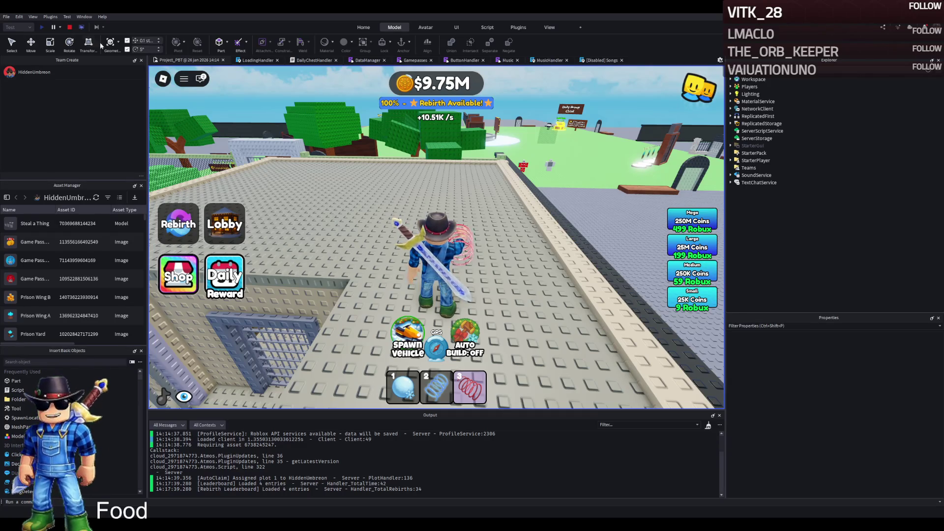
Circle the caged pit and run the character across the roof toward the cell block.
{"action": "key", "text": "Left"}
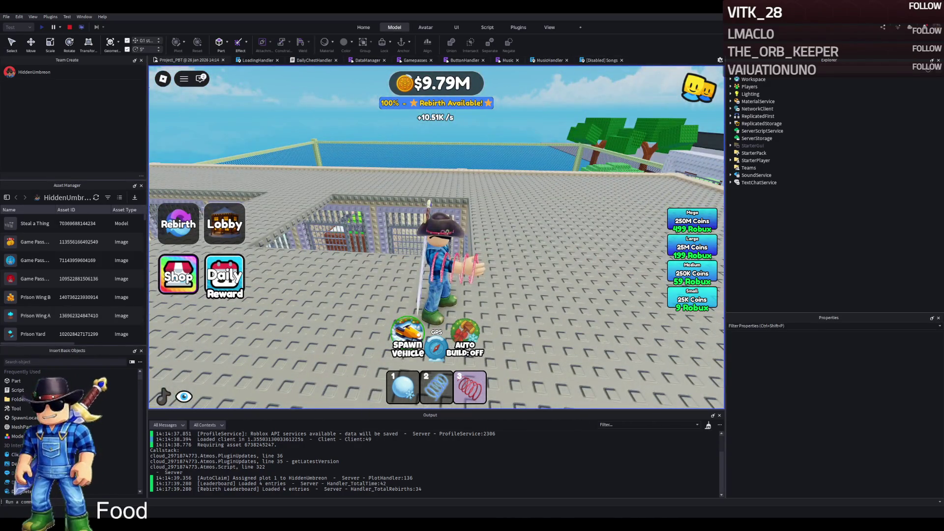
{"action": "key", "text": "Left"}
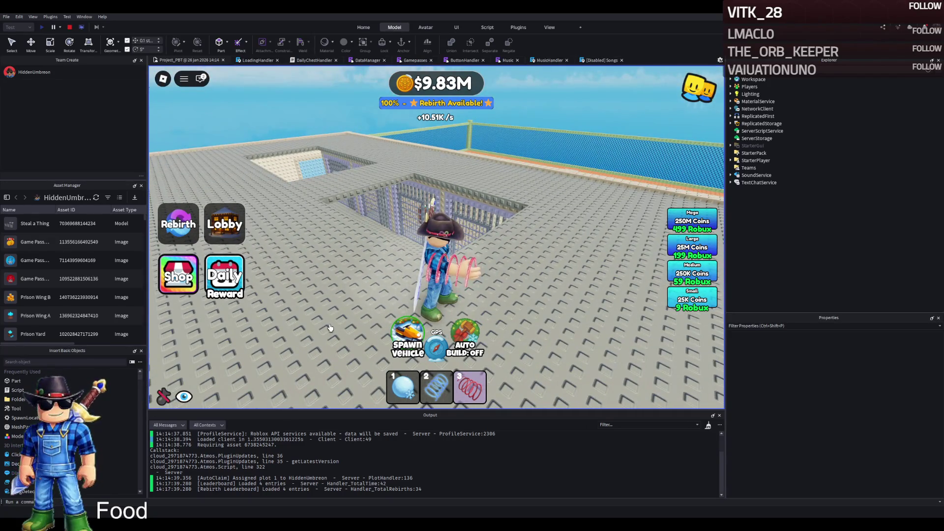
{"action": "key", "text": "w"}
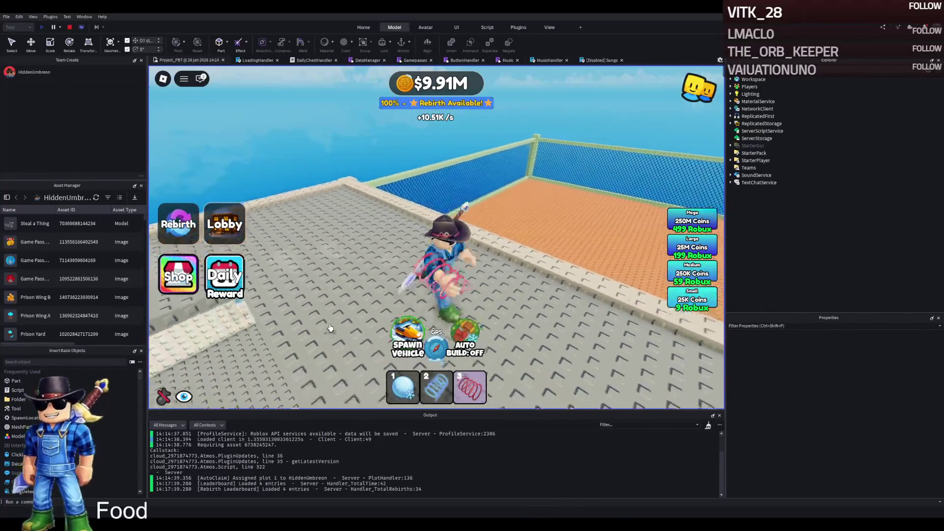
{"action": "key", "text": "a"}
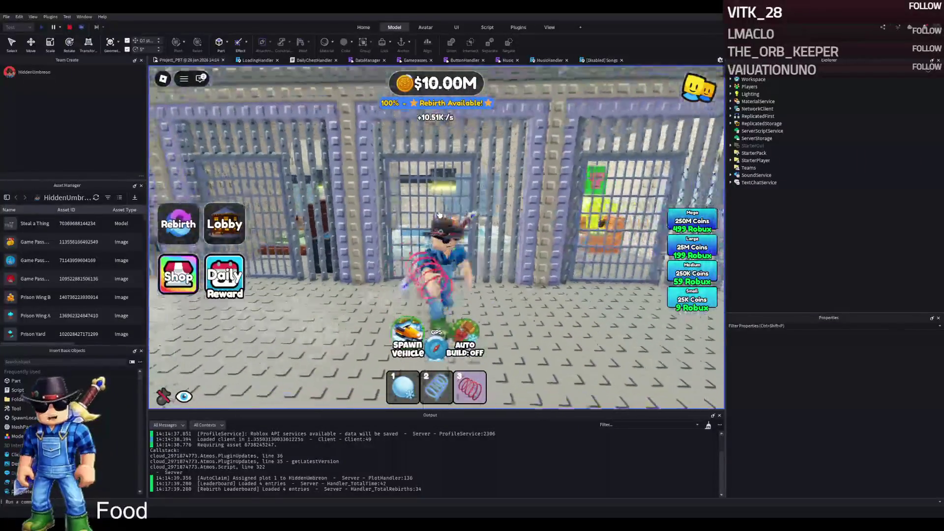
Walk out of the cell, down the barred corridor and through the door into the yard.
{"action": "key", "text": "w"}
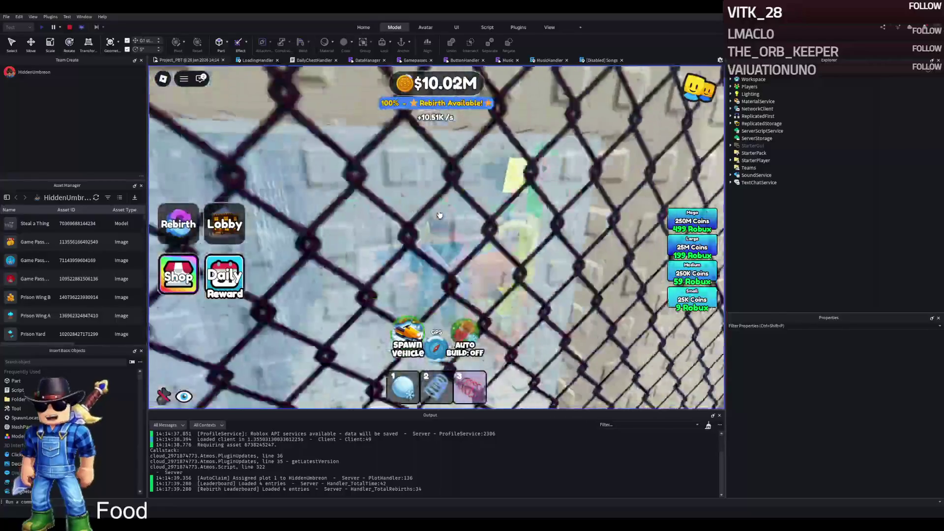
{"action": "key", "text": "w"}
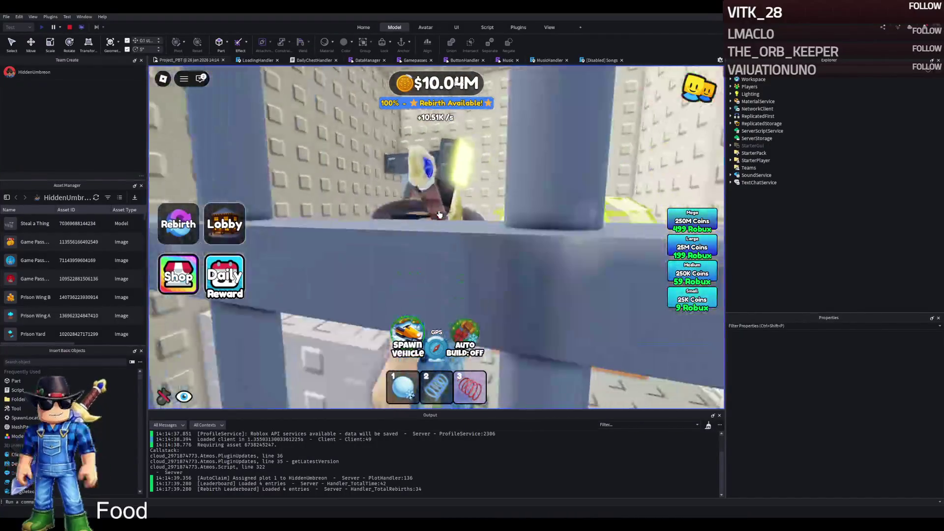
{"action": "key", "text": "w"}
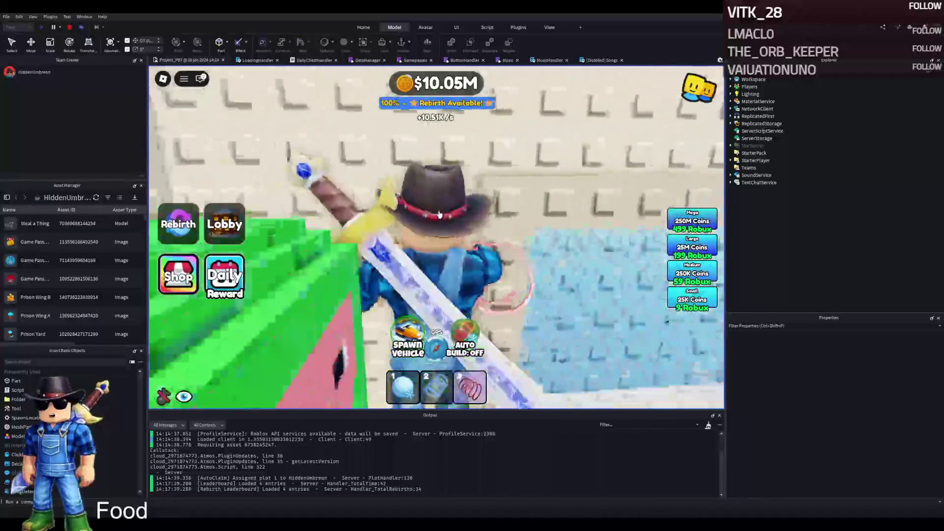
{"action": "key", "text": "w"}
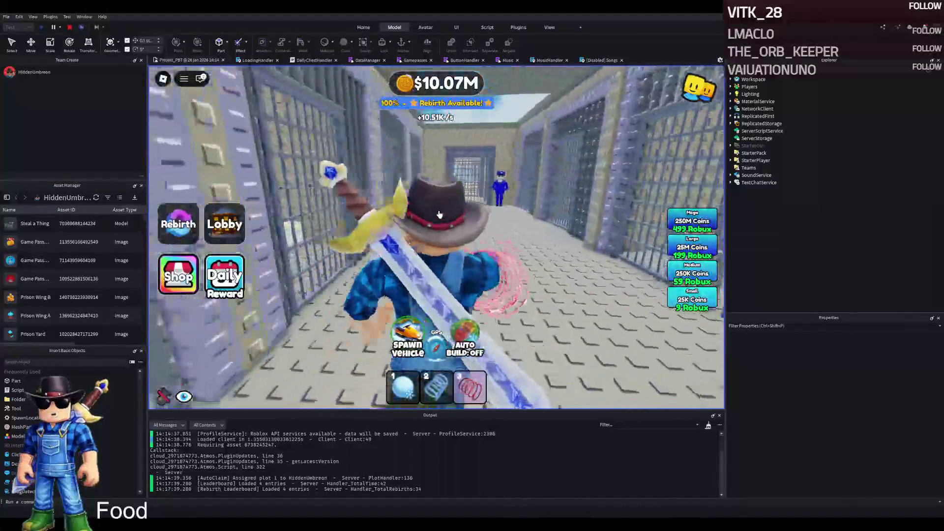
{"action": "key", "text": "w"}
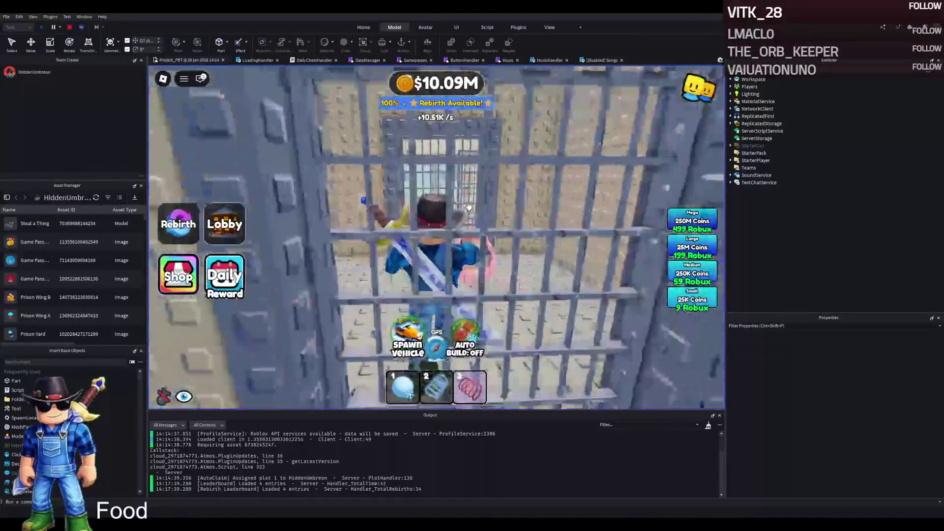
{"action": "key", "text": "w"}
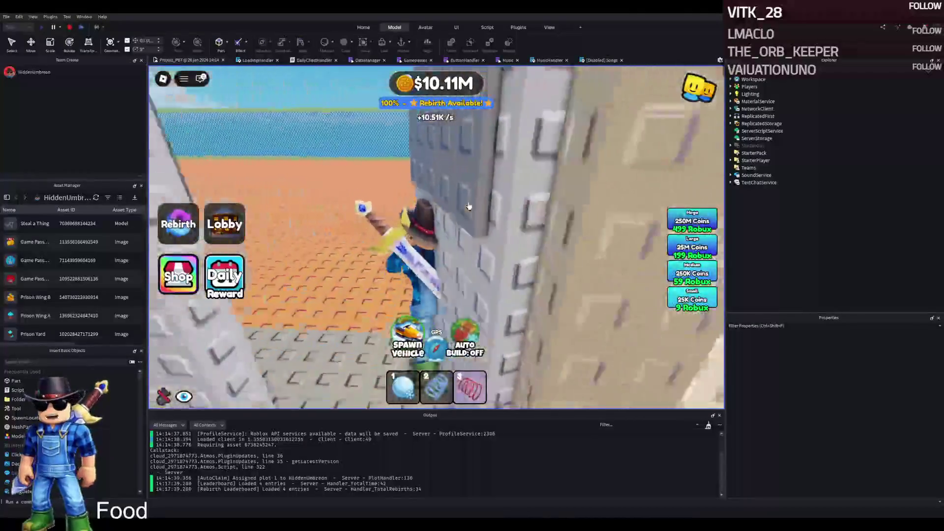
{"action": "key", "text": "w"}
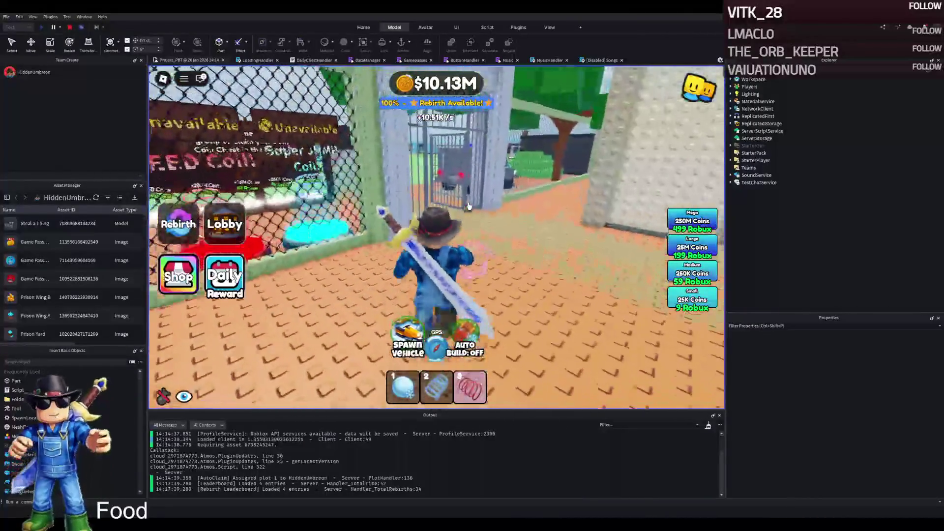
Climb onto the wall top, drop into a caged cell, then exit to the open plot.
{"action": "key", "text": "w"}
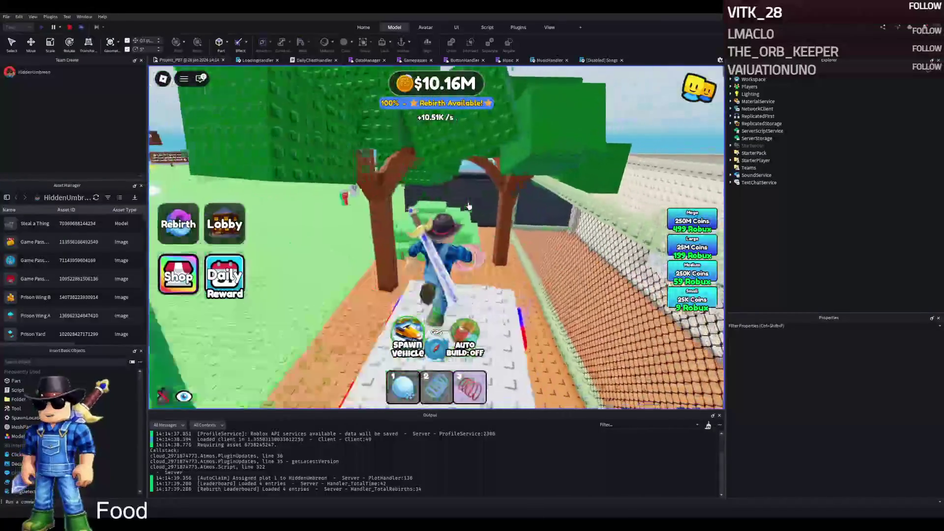
{"action": "key", "text": "w"}
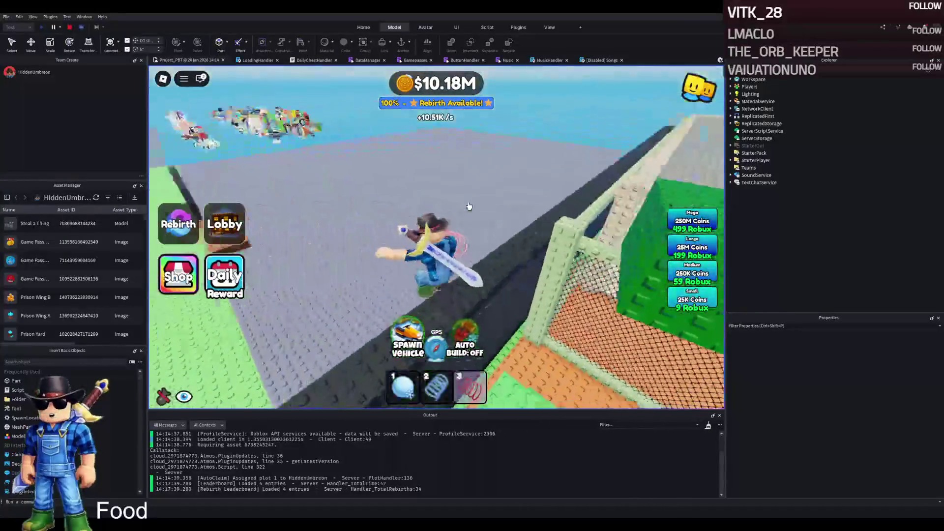
{"action": "key", "text": "w"}
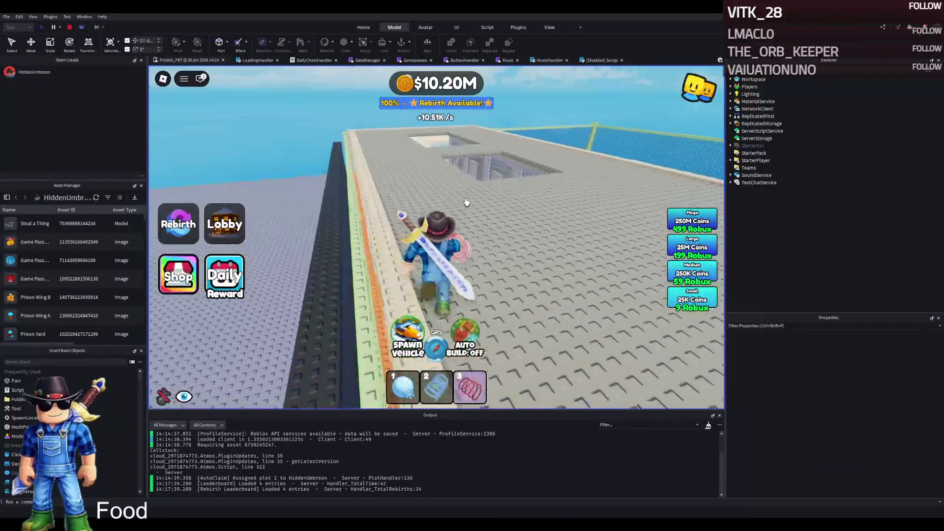
{"action": "key", "text": "w"}
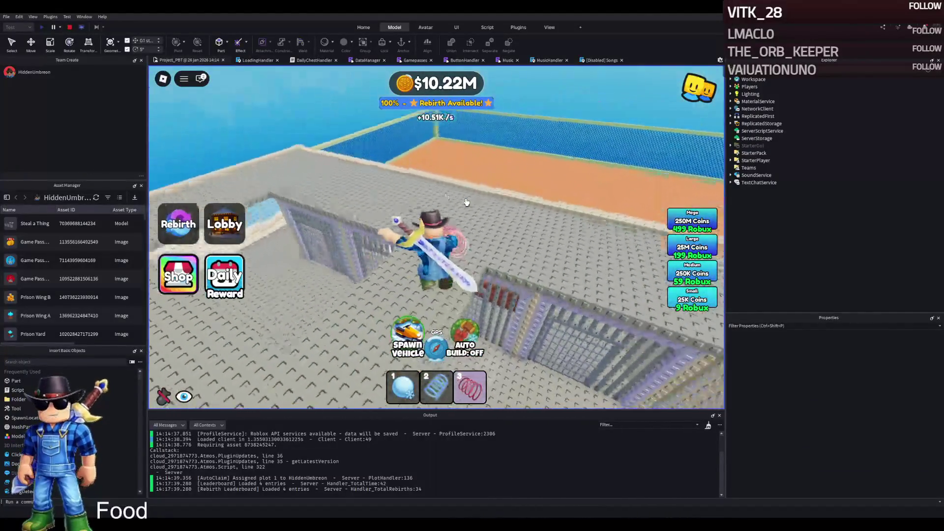
{"action": "key", "text": "w"}
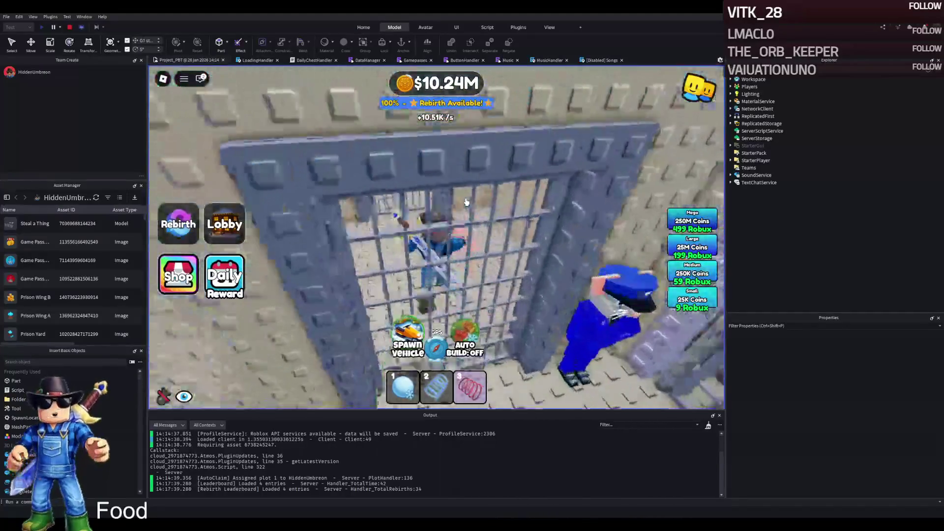
{"action": "key", "text": "w"}
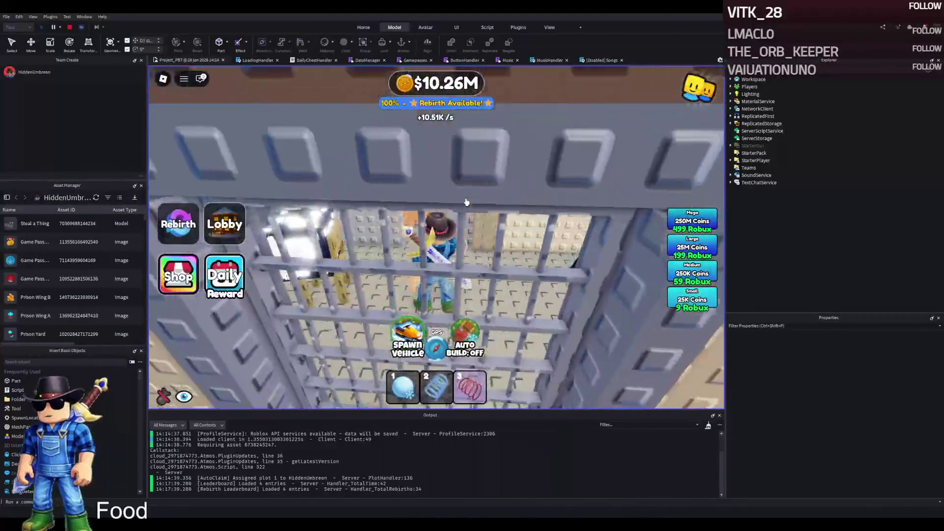
{"action": "key", "text": "w"}
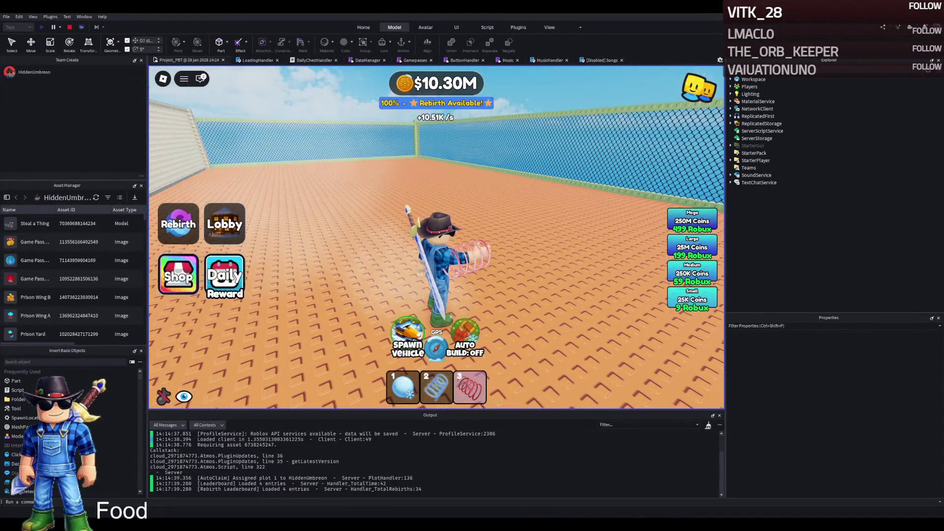
{"action": "key", "text": "s"}
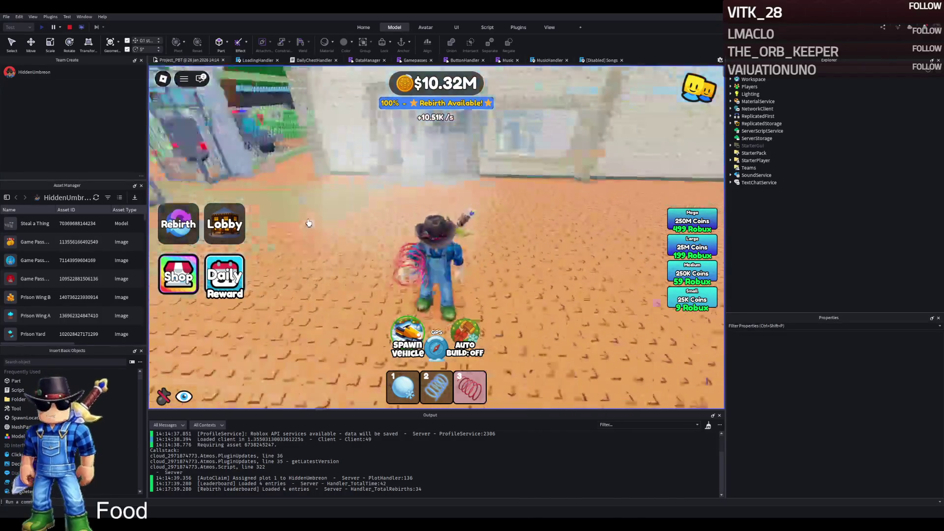
{"action": "key", "text": "w"}
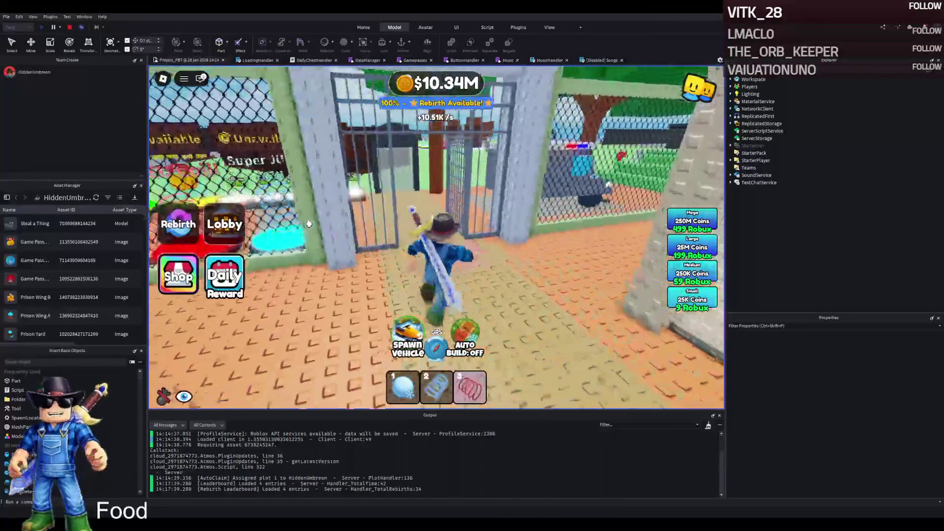
{"action": "key", "text": "w"}
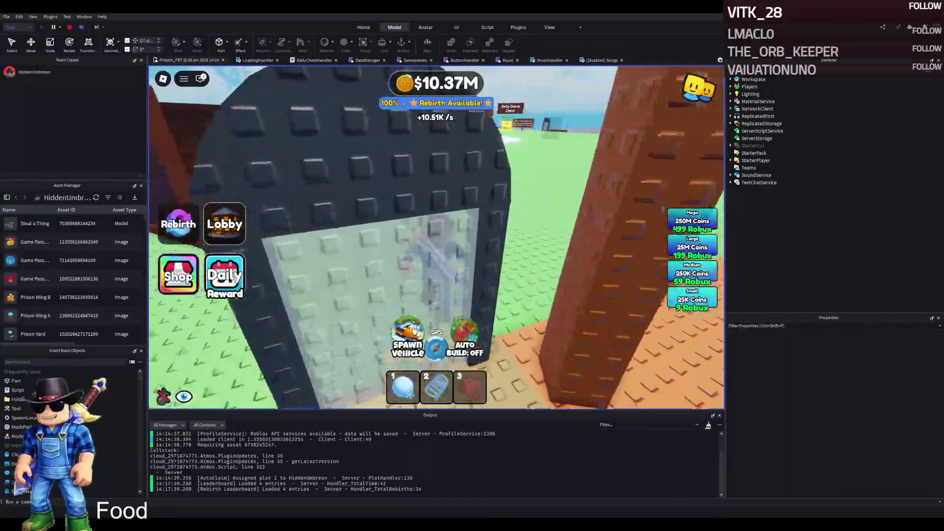
Mount the yellow snowmobile and drive it past the obby signs toward the Daily Group Chest.
{"action": "key", "text": "e"}
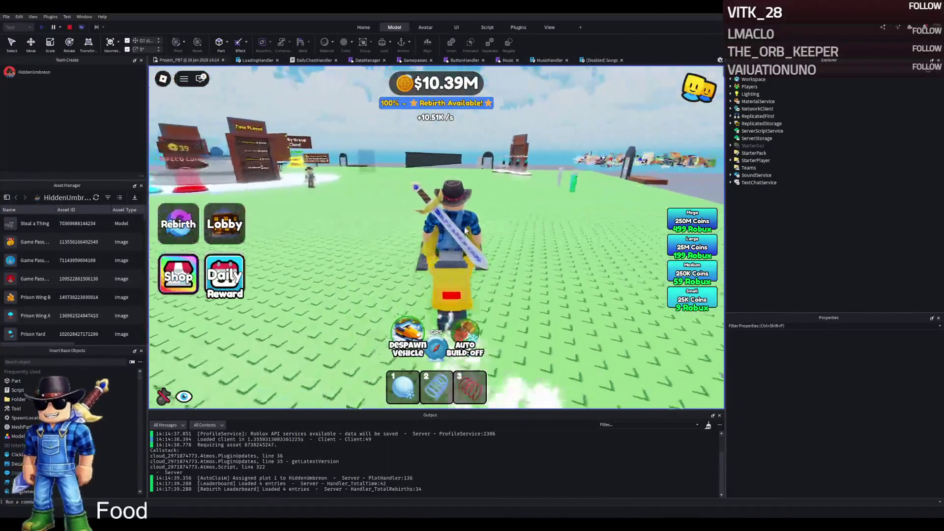
{"action": "key", "text": "d"}
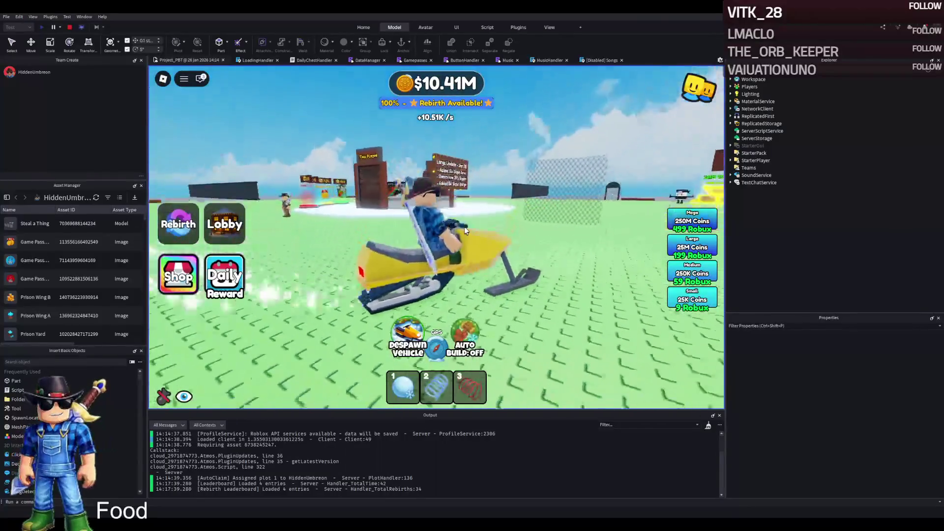
{"action": "key", "text": "w"}
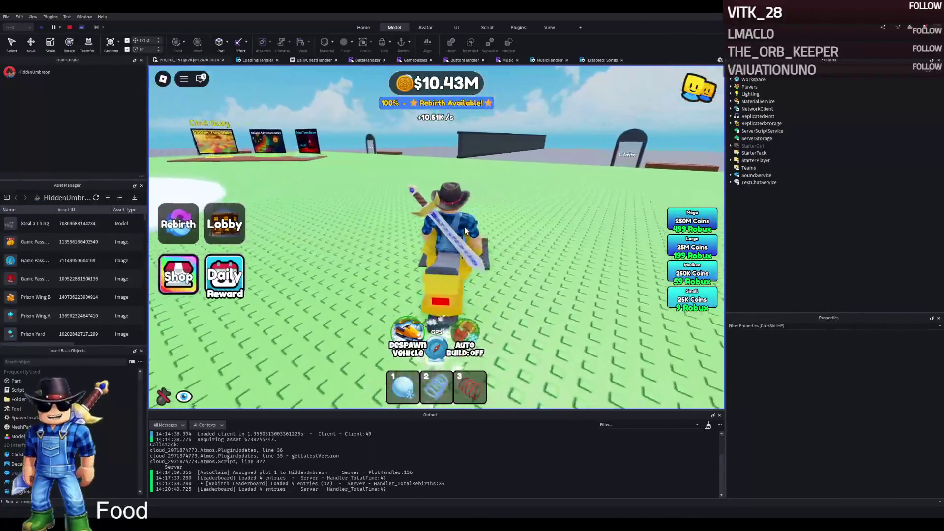
{"action": "key", "text": "a"}
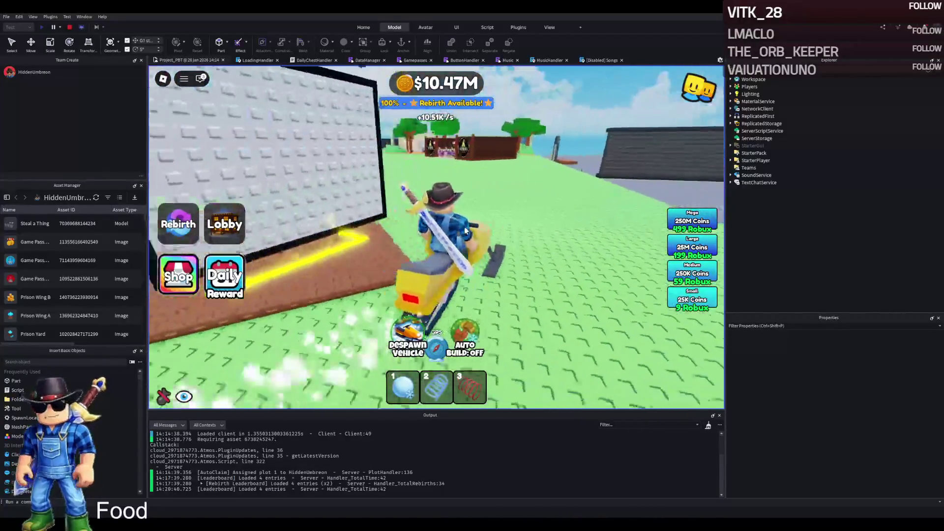
{"action": "key", "text": "d"}
{"action": "key", "text": "a"}
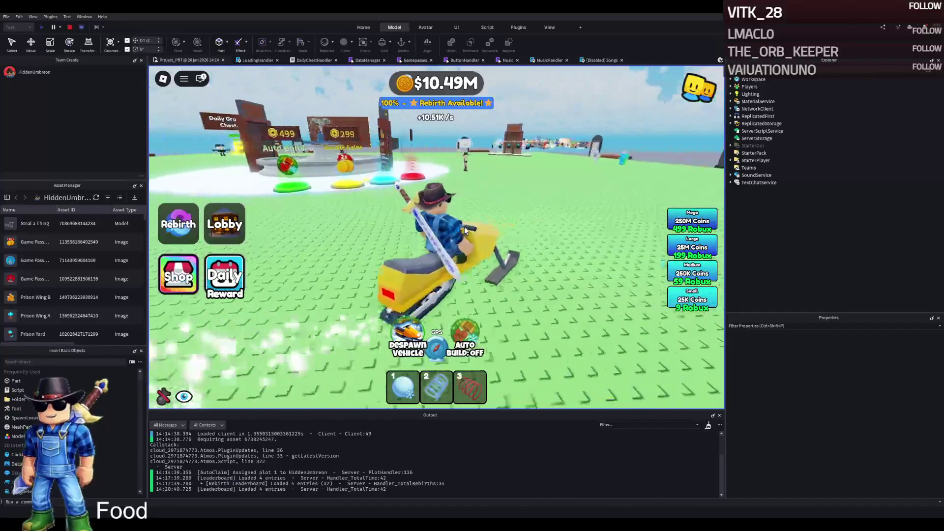
{"action": "key", "text": "d"}
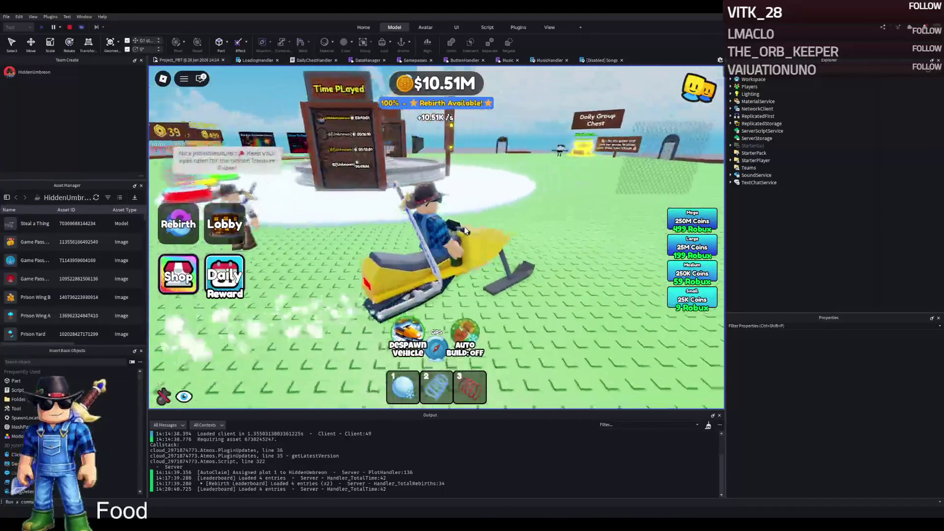
{"action": "key", "text": "a"}
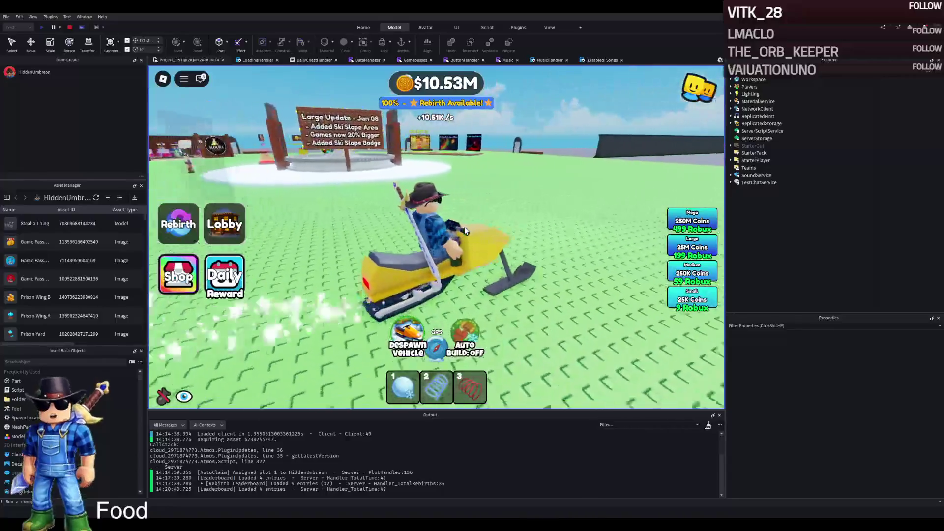
Circle the snowmobile around the lobby past the leaderboards and Large Update sign onto the grass.
{"action": "key", "text": "a"}
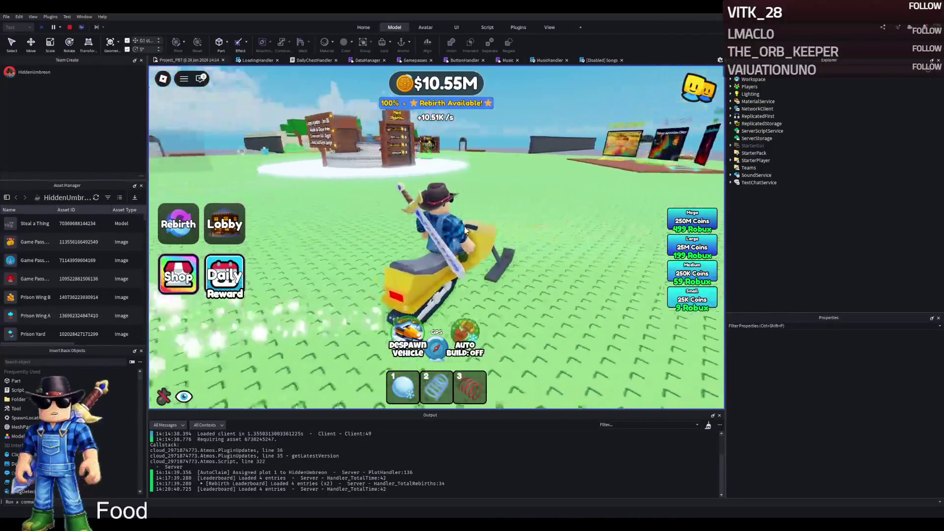
{"action": "key", "text": "a"}
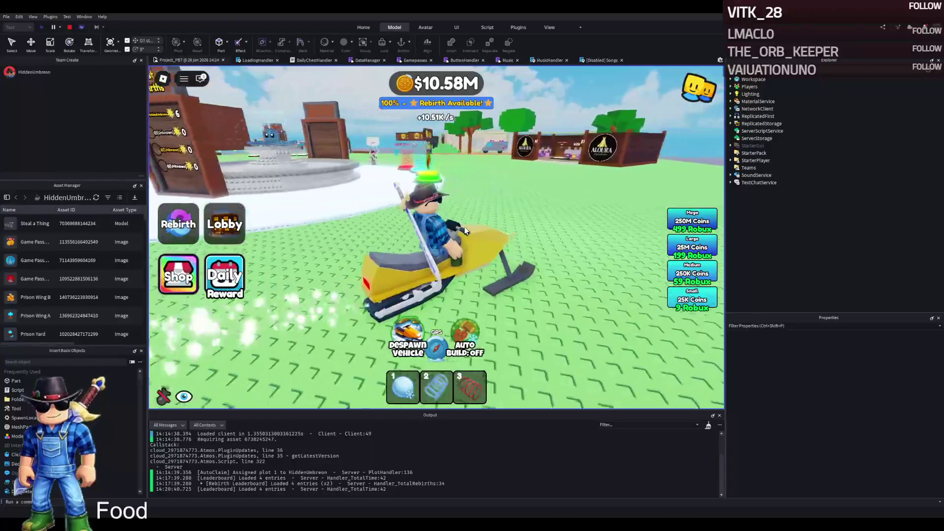
{"action": "key", "text": "a"}
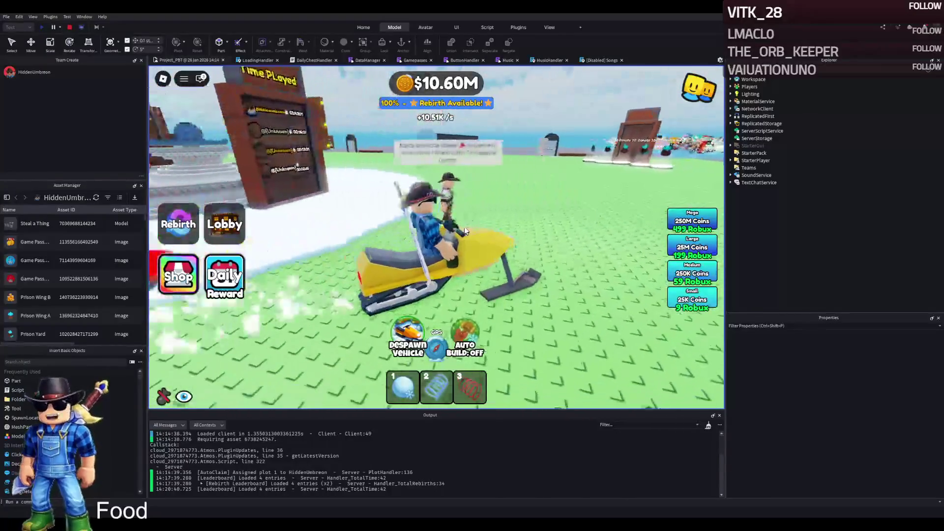
{"action": "key", "text": "a"}
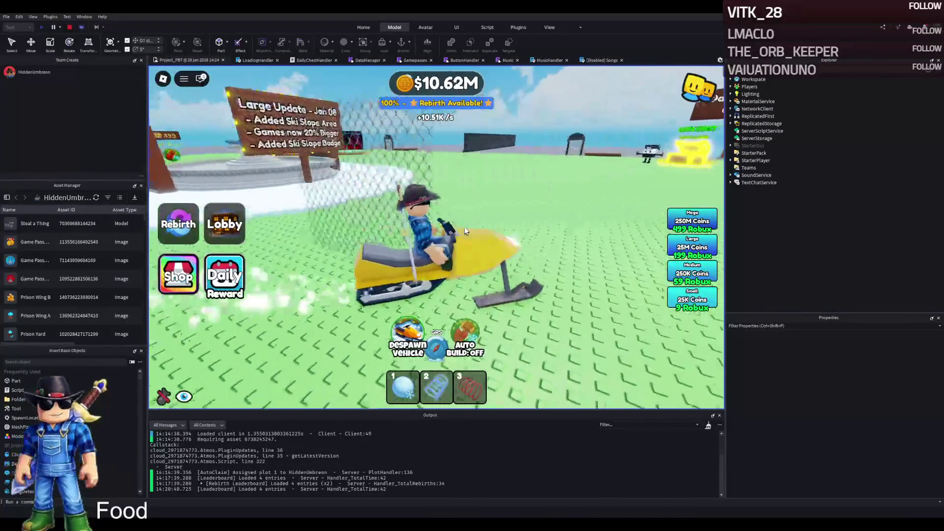
{"action": "key", "text": "a"}
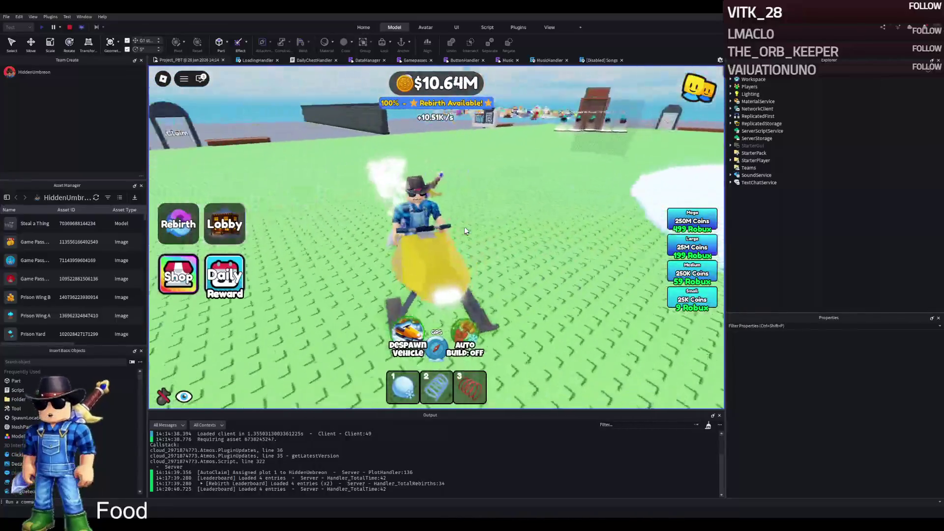
{"action": "key", "text": "a"}
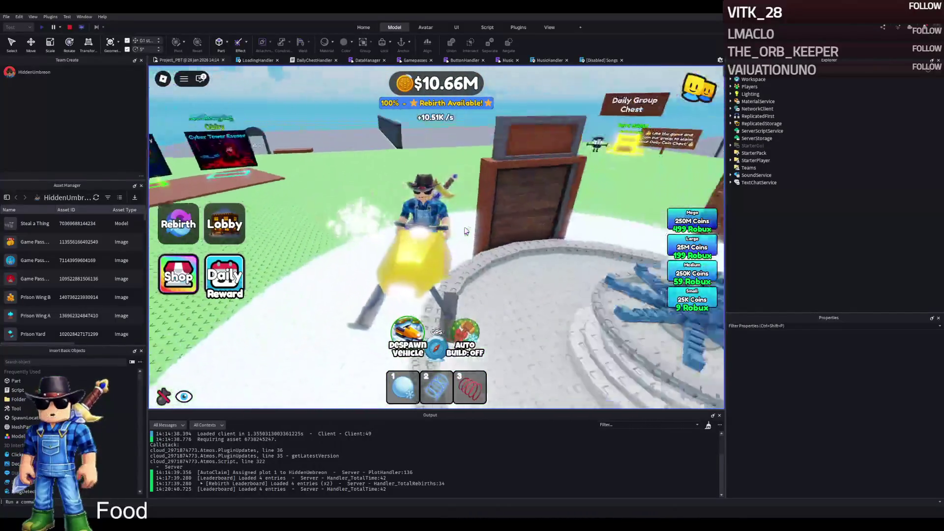
{"action": "key", "text": "a"}
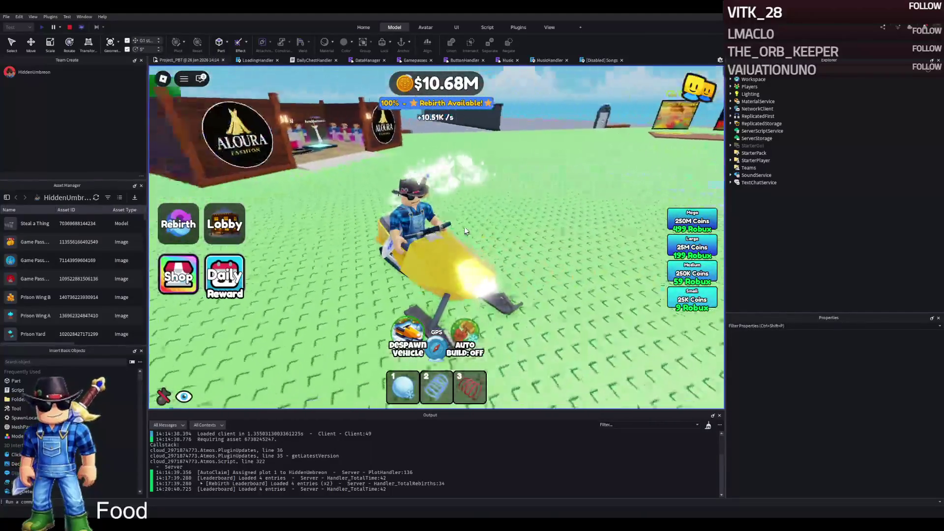
Drive along the brick wall and snowy path past the fountain, then stop the playtest.
{"action": "key", "text": "a"}
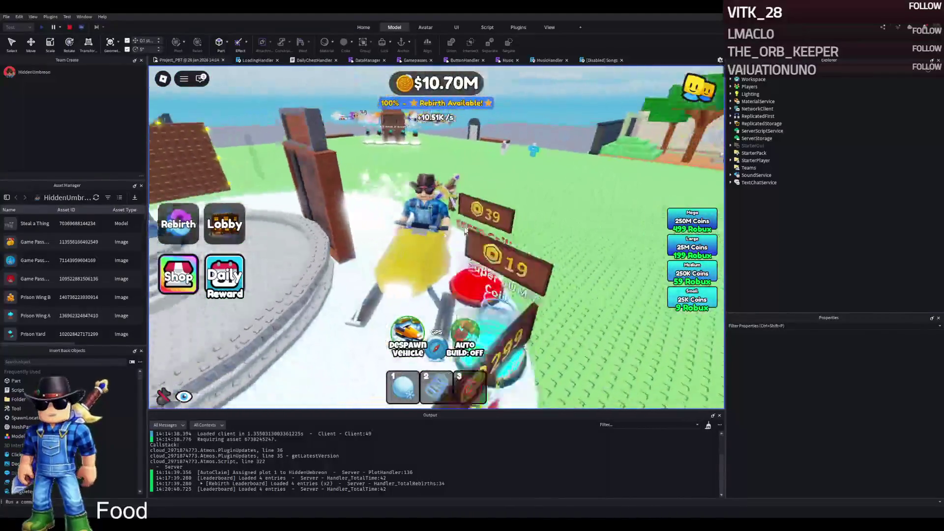
{"action": "key", "text": "a"}
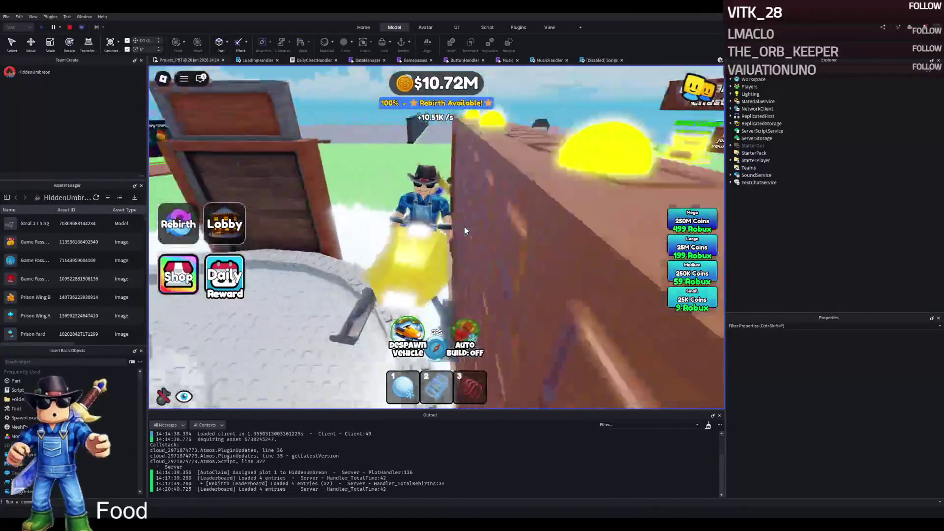
{"action": "key", "text": "a"}
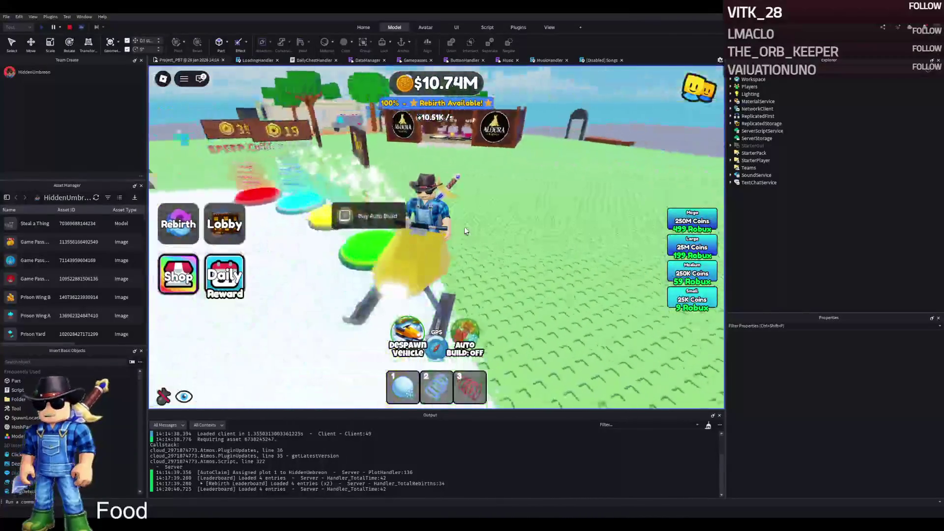
{"action": "key", "text": "a"}
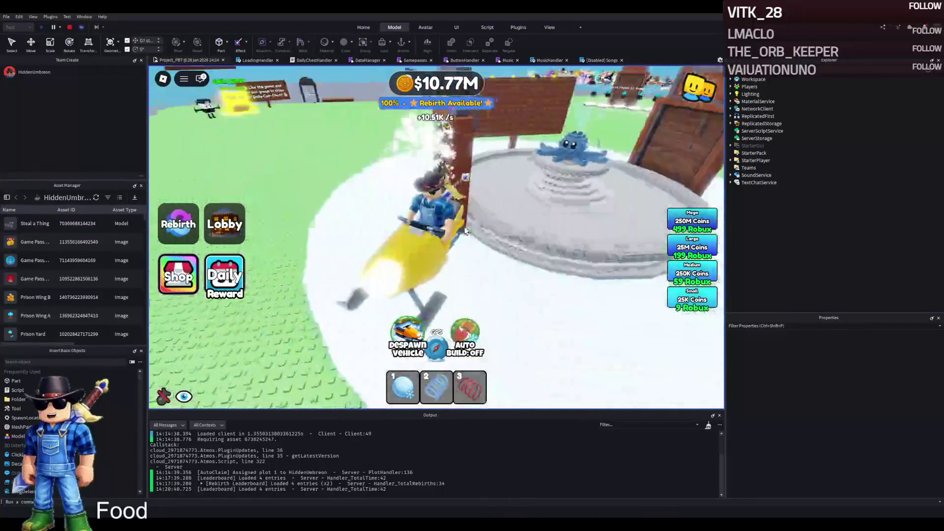
{"action": "key", "text": "a"}
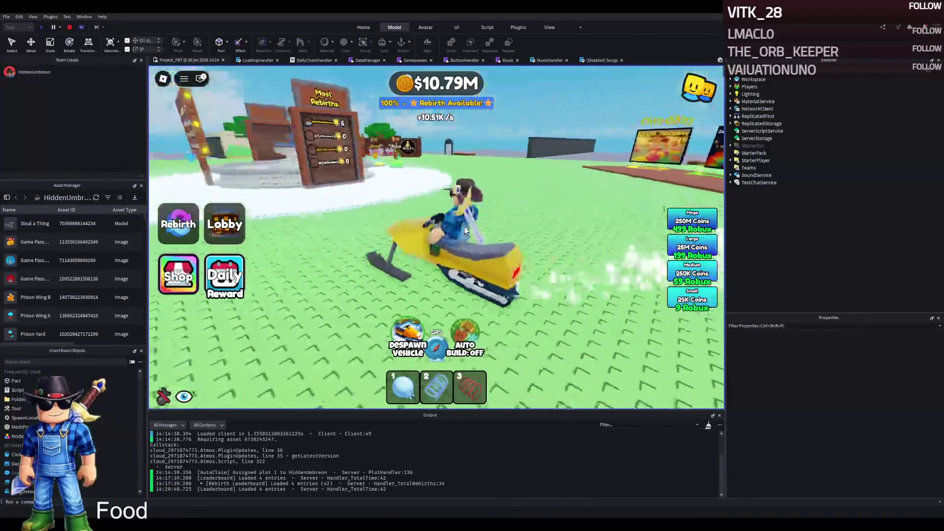
{"action": "key", "text": "a"}
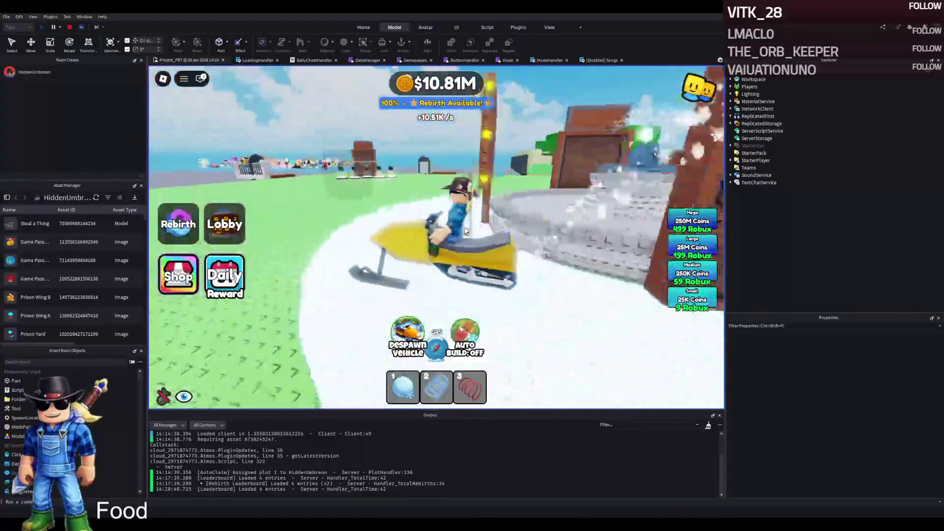
{"action": "key", "text": "a"}
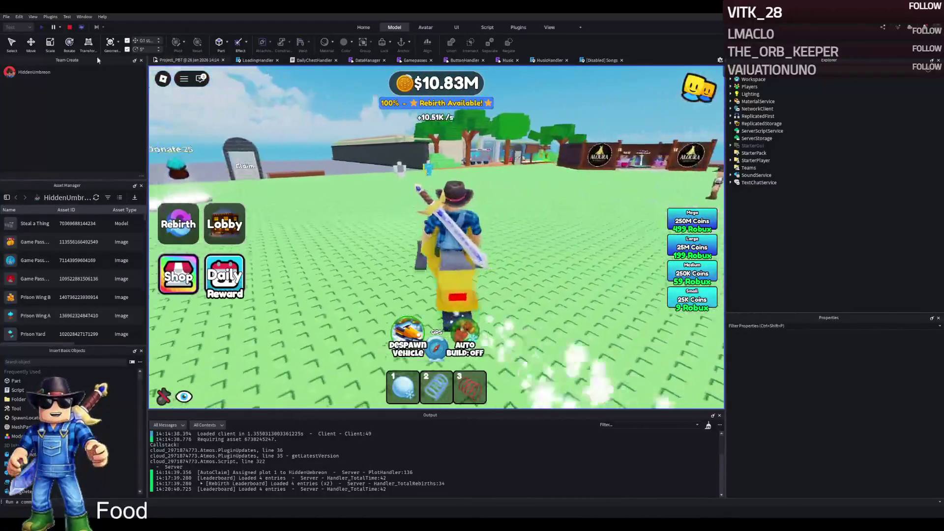
{"action": "left_click", "coordinate": [69, 27]}
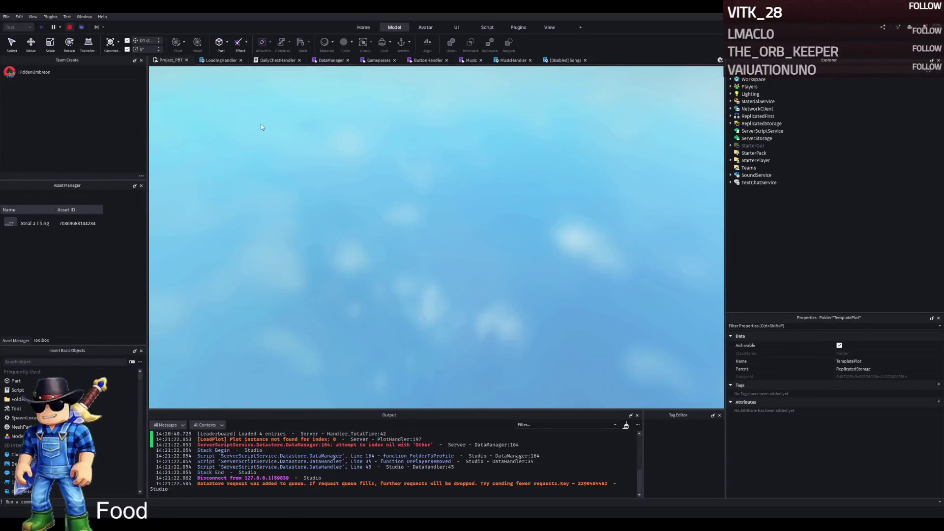
Cut TemplatePlot from ReplicatedStorage into Workspace and select its WoodenDoor model.
{"action": "key", "text": "ctrl+x"}
{"action": "key", "text": "ctrl+v"}
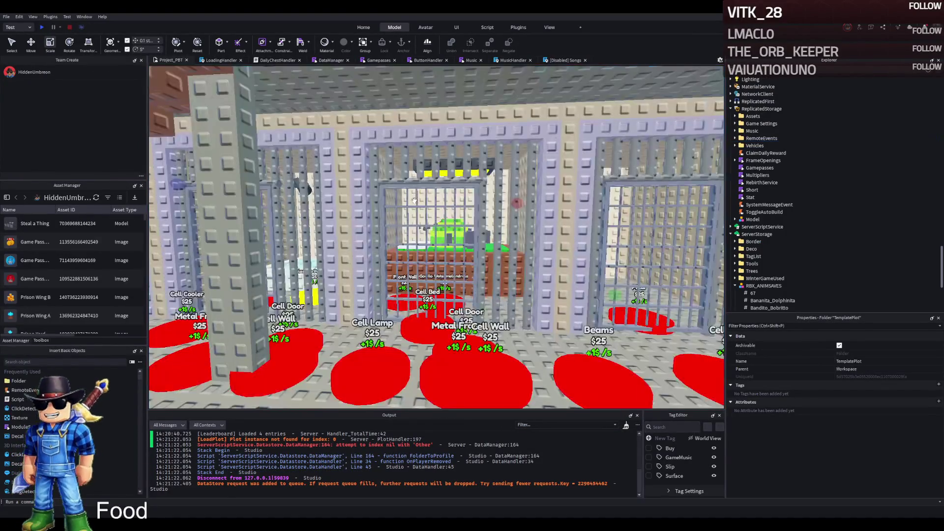
{"action": "key", "text": "d"}
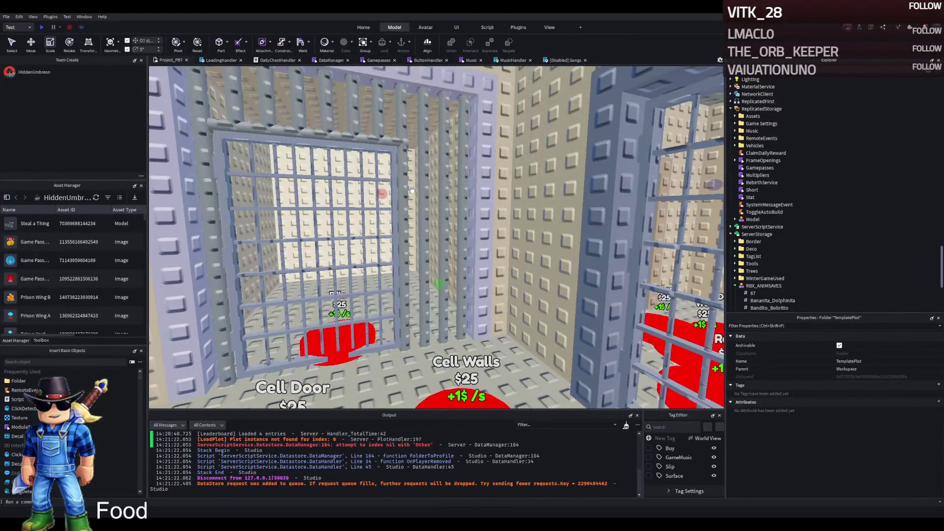
{"action": "key", "text": "w"}
{"action": "left_click", "coordinate": [446, 207]}
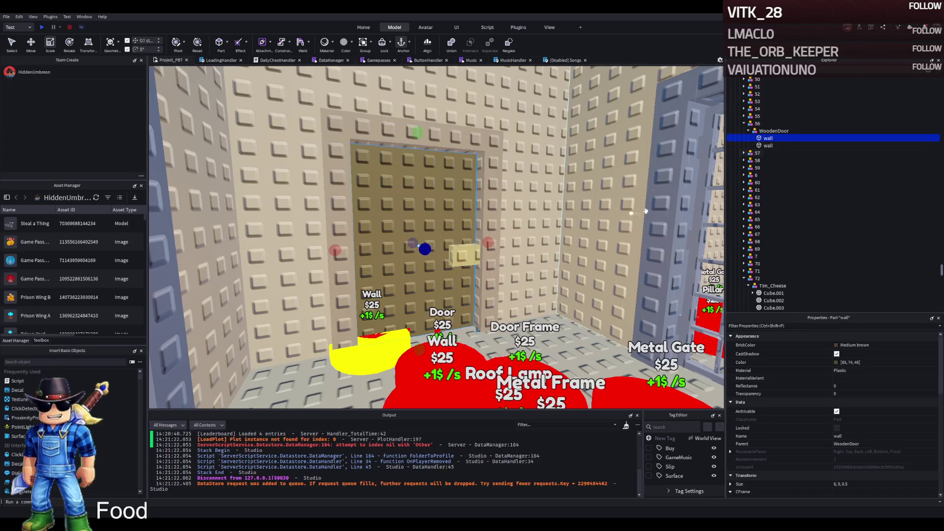
{"action": "left_click", "coordinate": [757, 132]}
Shift the WoodenDoor's pivot 0.5 to its edge and swing the door 35° open.
{"action": "key", "text": "f"}
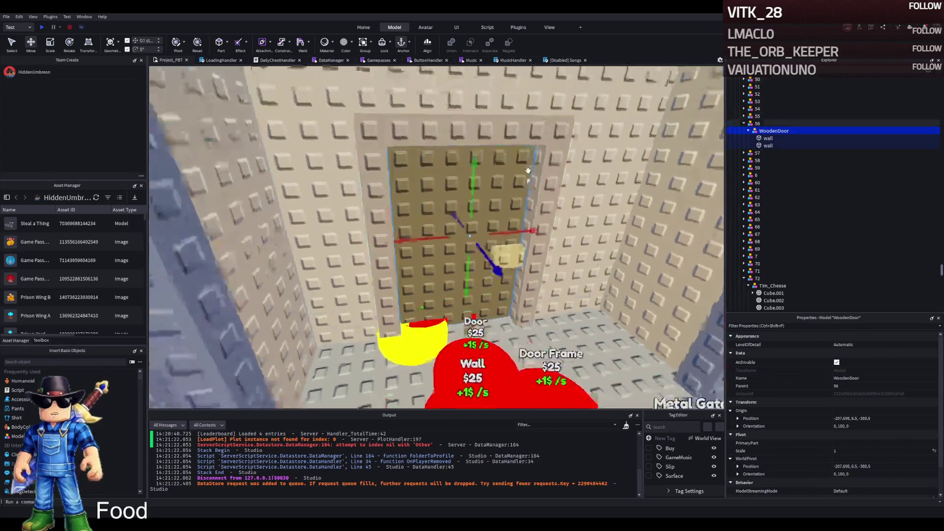
{"action": "left_click", "coordinate": [175, 47]}
{"action": "left_click_drag", "start_coordinate": [397, 249], "coordinate": [329, 252]}
{"action": "key", "text": "ctrl+3"}
{"action": "key", "text": "ctrl+4"}
{"action": "mouse_move", "coordinate": [396, 276]}
{"action": "left_mouse_down"}
{"action": "mouse_move", "coordinate": [336, 286]}
{"action": "mouse_move", "coordinate": [423, 252]}
{"action": "left_mouse_up"}
Nudge the WoodenDoor so it sits snugly within the doorway frame.
{"action": "key", "text": "ctrl+2"}
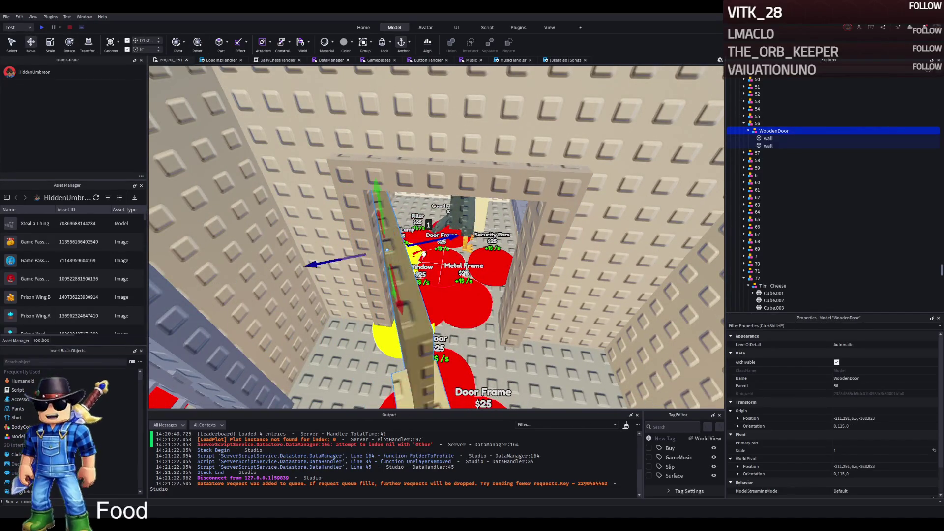
{"action": "scroll", "coordinate": [424, 252], "scroll_direction": "up", "scroll_amount": 5}
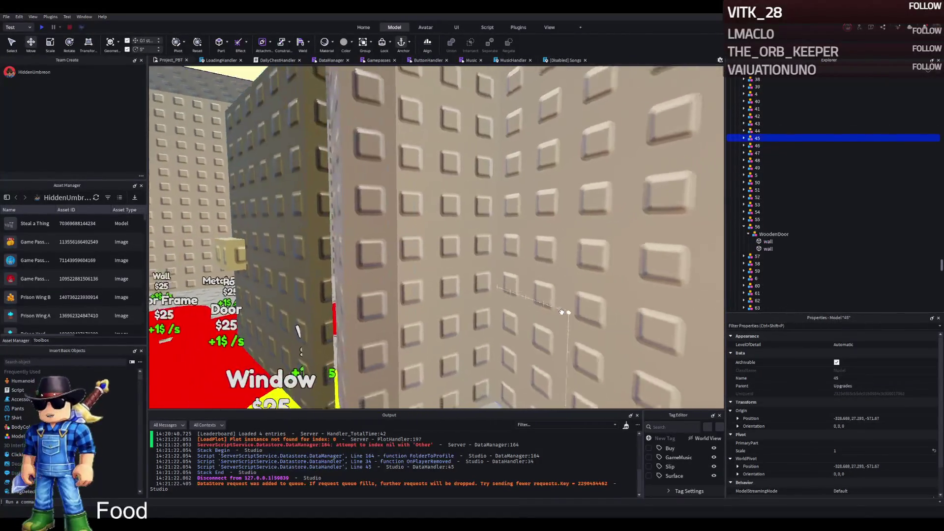
{"action": "left_click", "coordinate": [363, 273]}
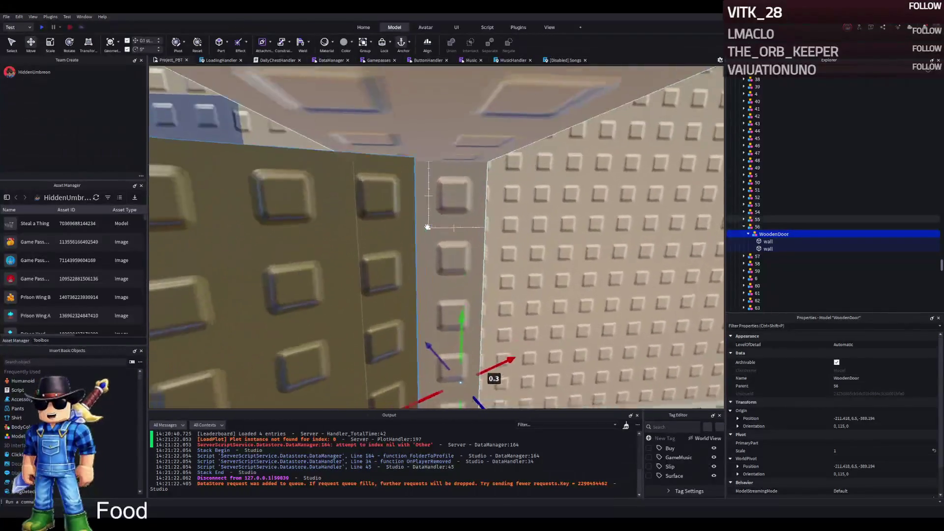
{"action": "mouse_move", "coordinate": [427, 227]}
{"action": "left_mouse_down"}
{"action": "mouse_move", "coordinate": [487, 358]}
{"action": "mouse_move", "coordinate": [515, 328]}
{"action": "left_mouse_up"}
{"action": "key", "text": "s"}
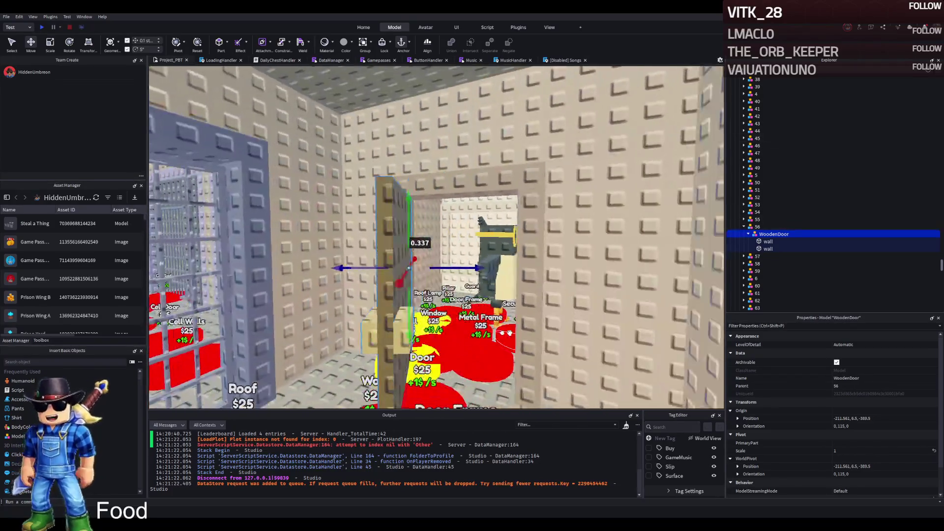
{"action": "left_click", "coordinate": [509, 333]}
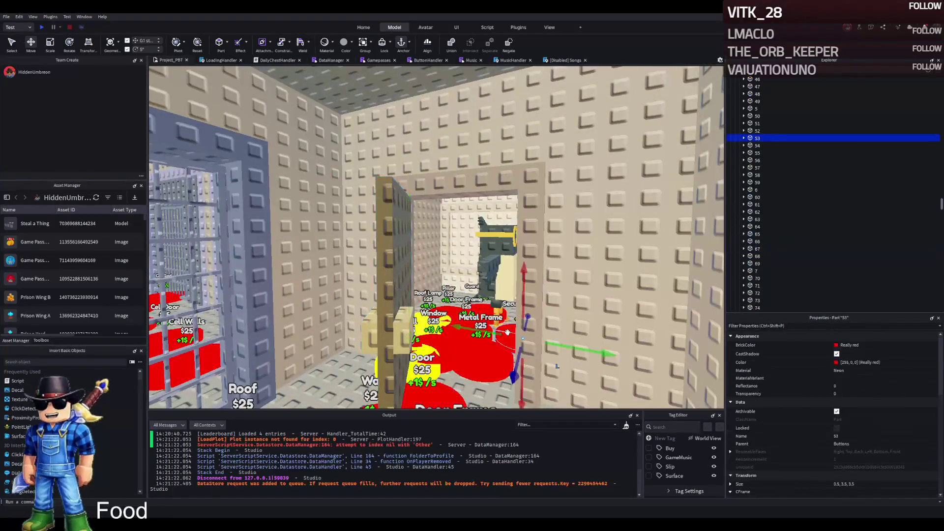
{"action": "key", "text": "w"}
{"action": "key", "text": "s"}
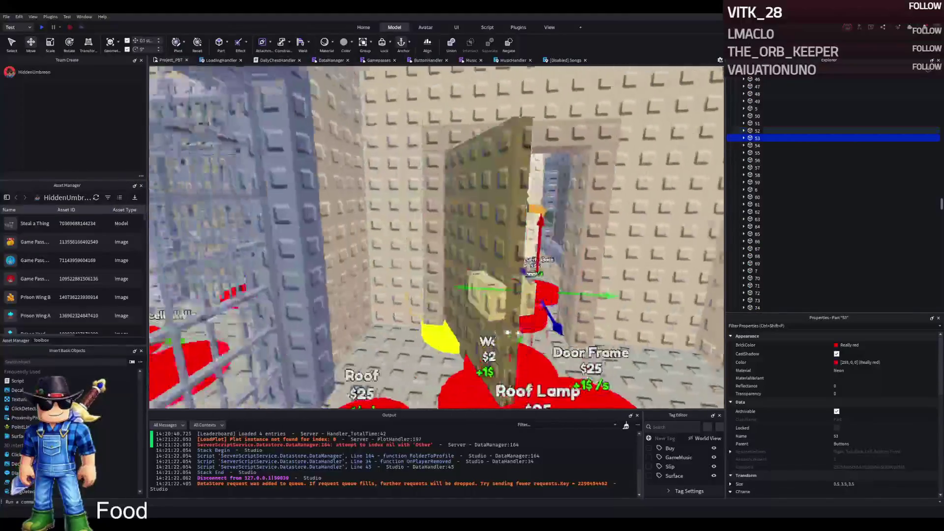
{"action": "key", "text": "w"}
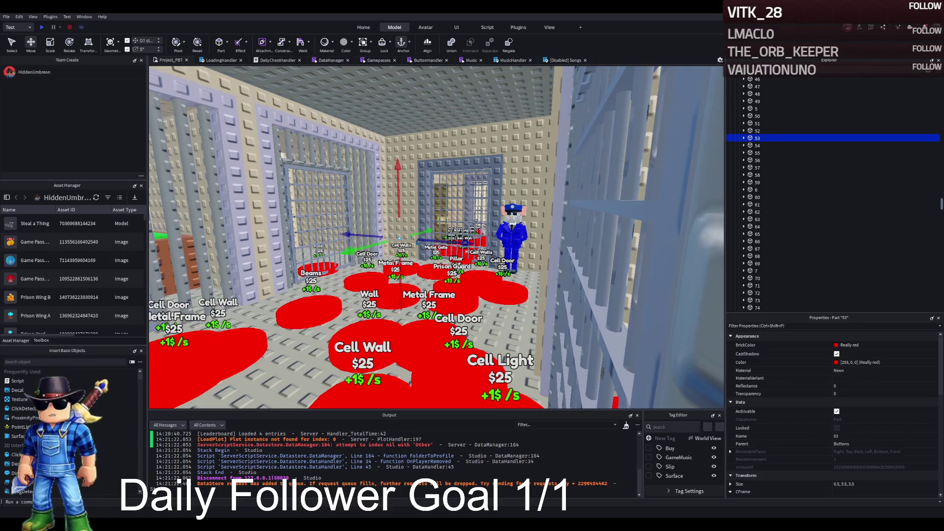
{"action": "scroll", "coordinate": [399, 238], "scroll_direction": "down", "scroll_amount": 5}
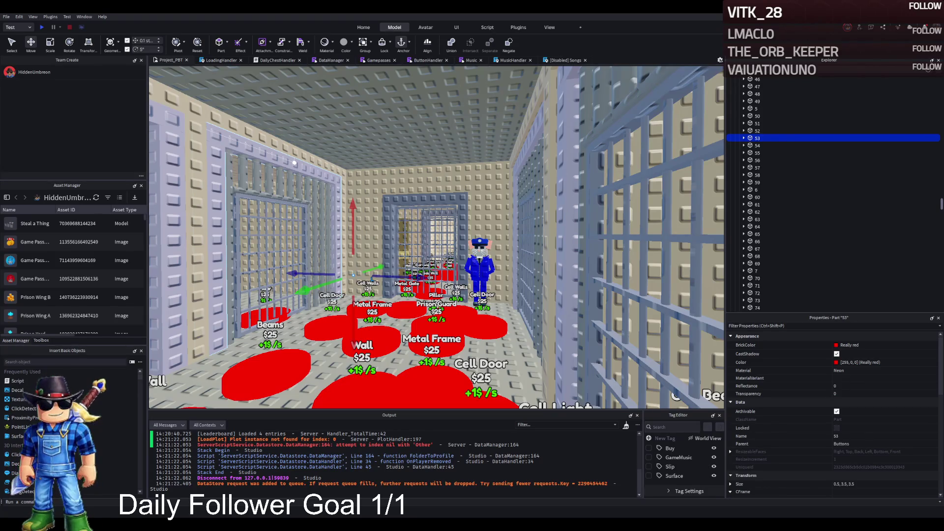
Fly the camera out of the prison over the water toward the lobby plots.
{"action": "key", "text": "w"}
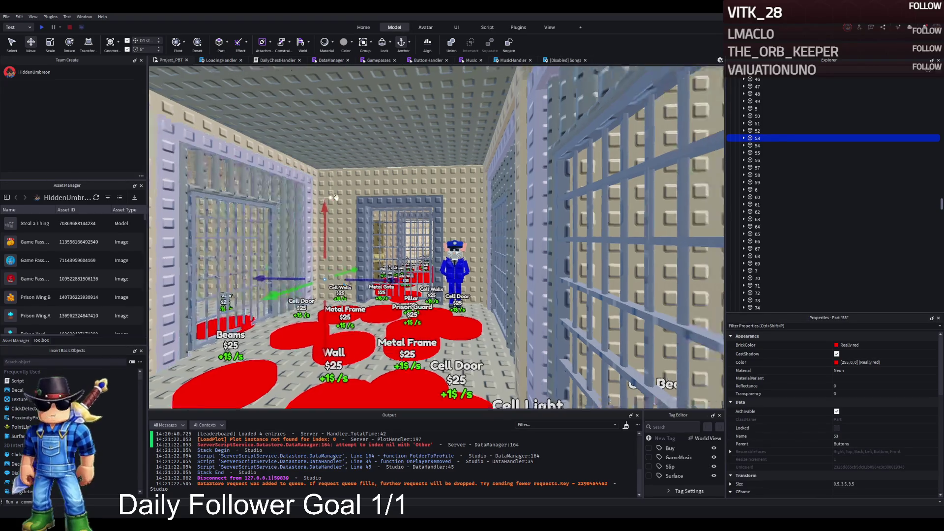
{"action": "key", "text": "w"}
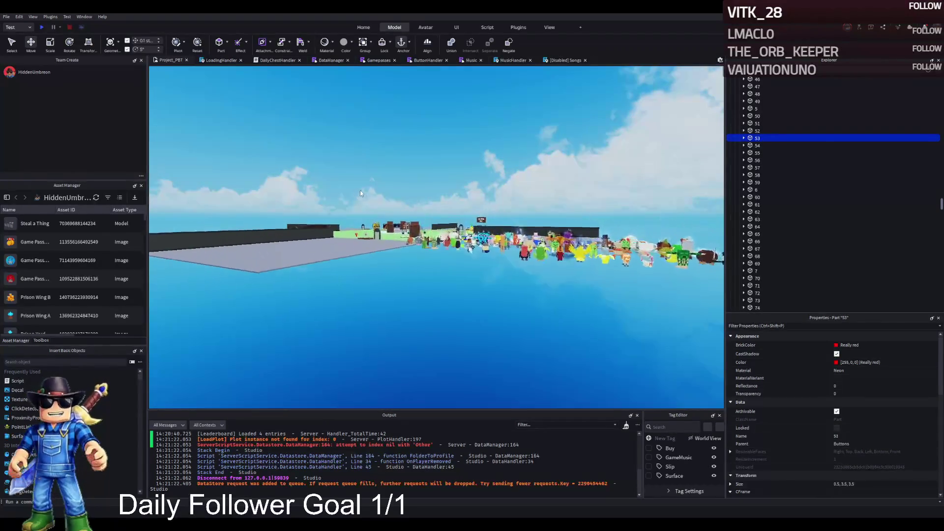
{"action": "key", "text": "w"}
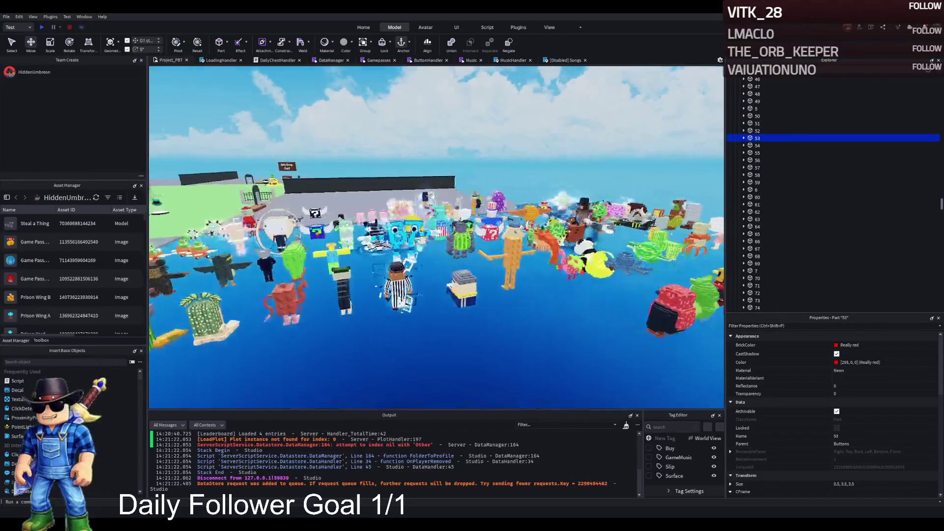
{"action": "key", "text": "w"}
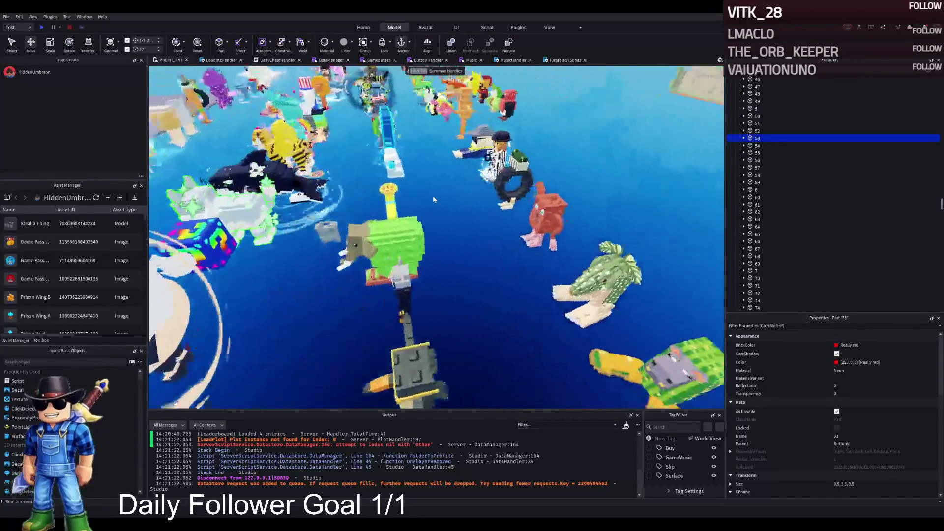
{"action": "key", "text": "w"}
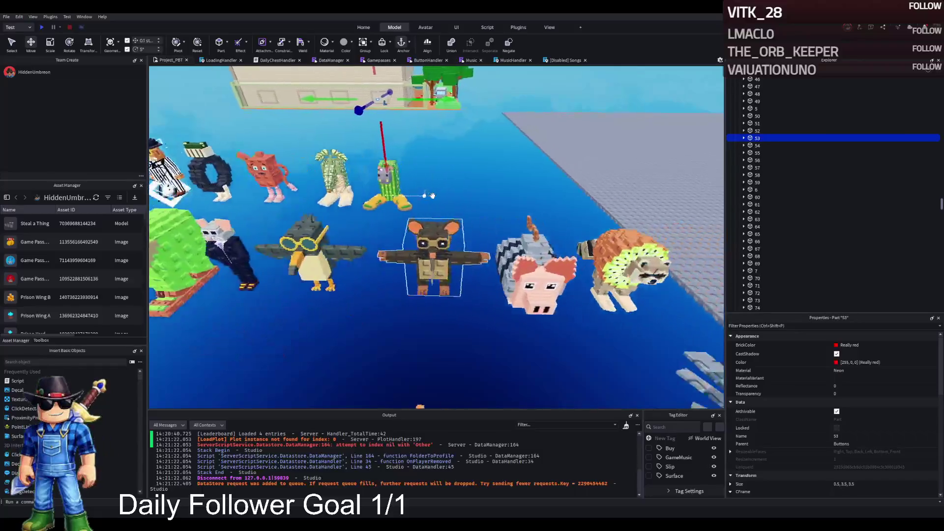
{"action": "key", "text": "w"}
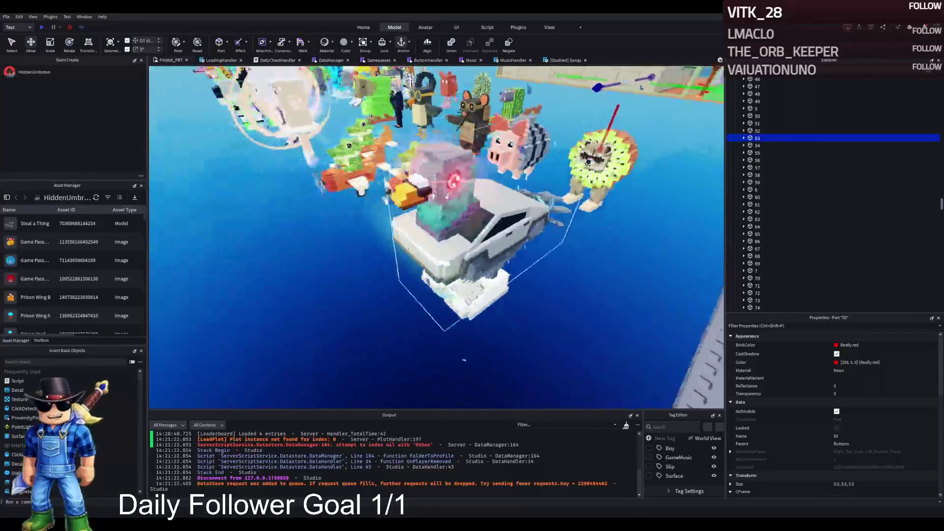
{"action": "key", "text": "a"}
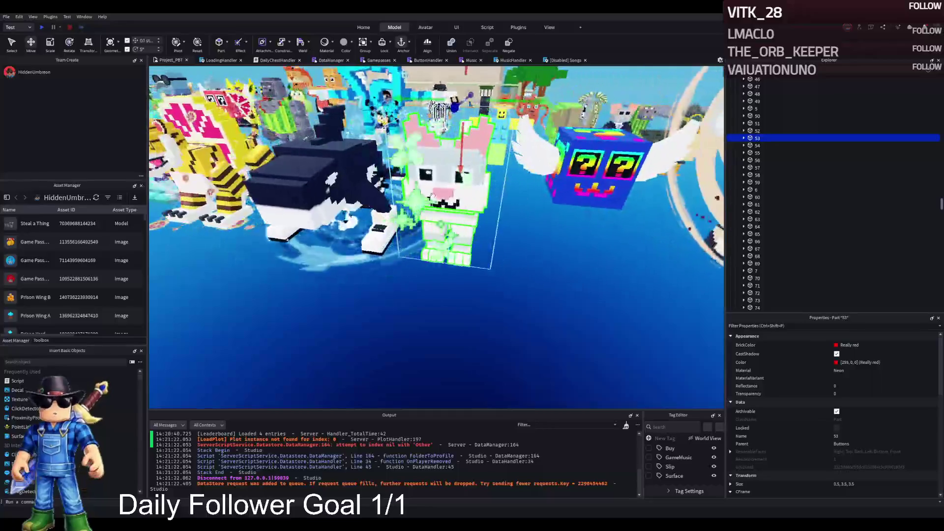
{"action": "key", "text": "a"}
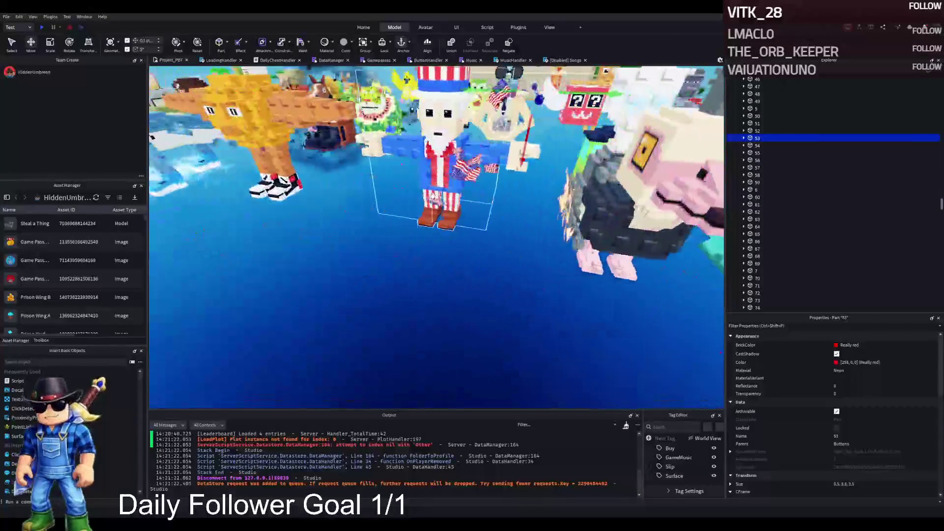
{"action": "key", "text": "s"}
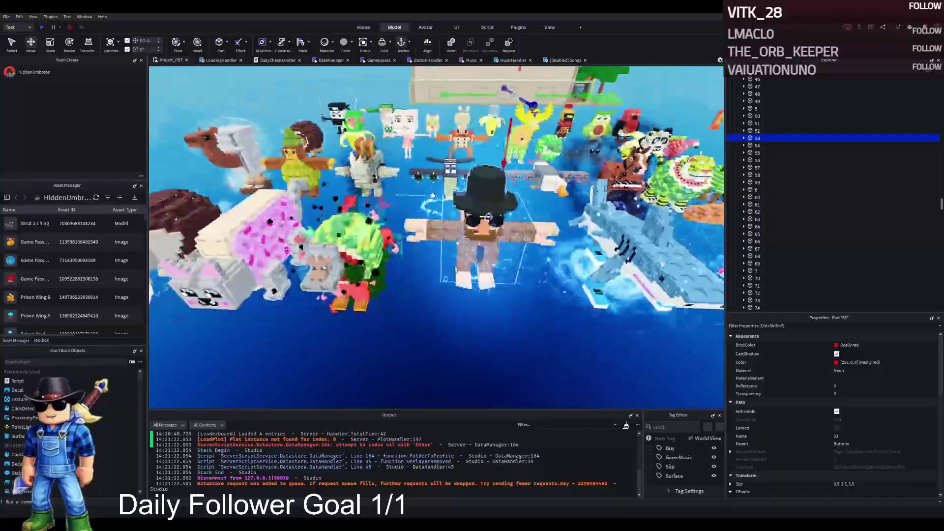
{"action": "left_click", "coordinate": [458, 203]}
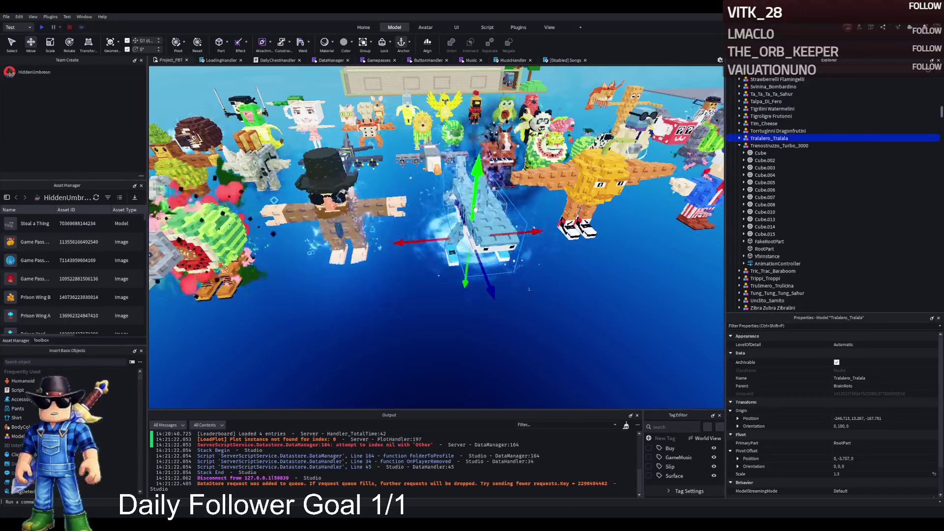
{"action": "key", "text": "w"}
{"action": "key", "text": "s"}
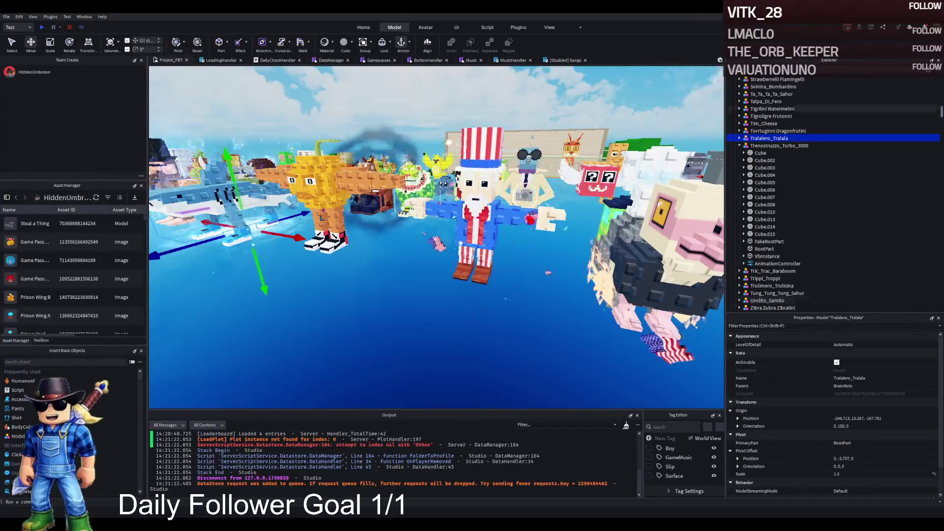
{"action": "key", "text": "ctrl+d"}
{"action": "mouse_move", "coordinate": [451, 199]}
{"action": "left_mouse_down"}
{"action": "mouse_move", "coordinate": [413, 255]}
{"action": "mouse_move", "coordinate": [290, 202]}
{"action": "mouse_move", "coordinate": [280, 251]}
{"action": "mouse_move", "coordinate": [301, 273]}
{"action": "left_mouse_up"}
{"action": "key", "text": "s"}
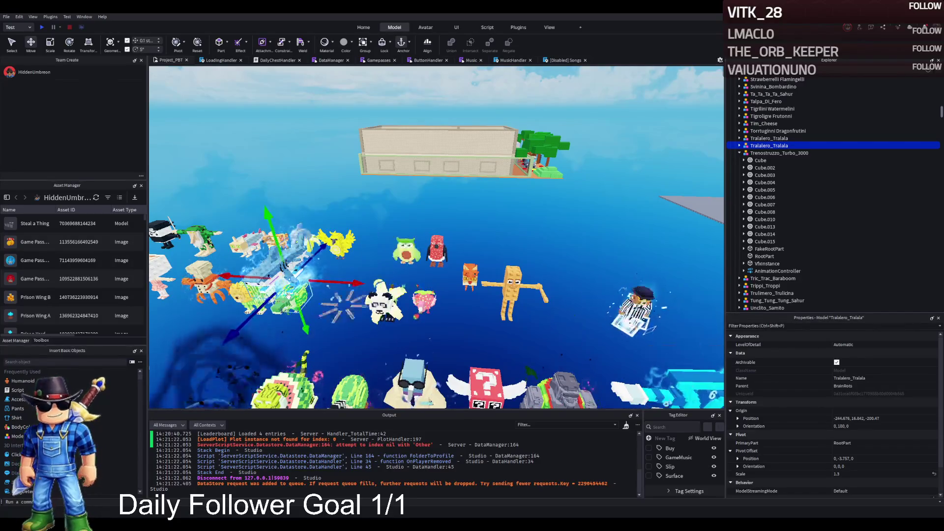
{"action": "key", "text": "Delete"}
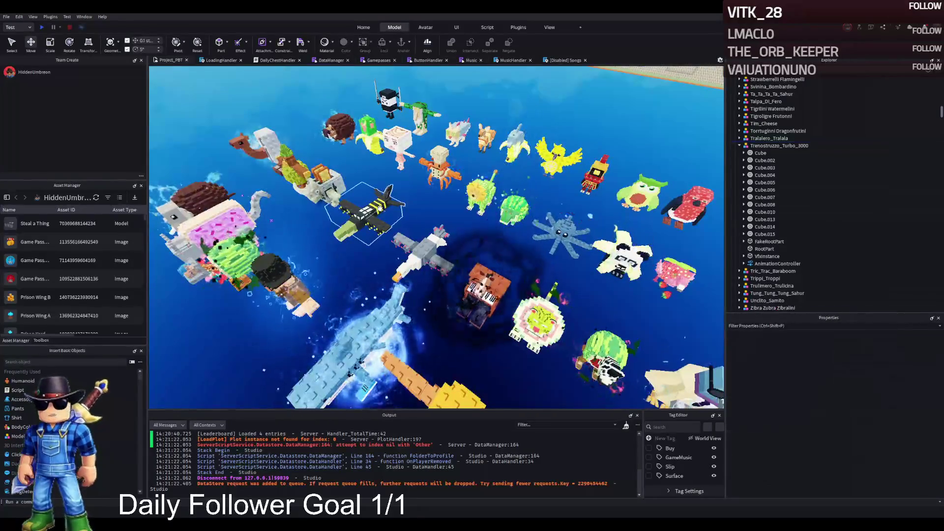
Duplicate the Svinina_Bombardino pig, drag the copy into a cell and shift it about 7 studs along Z.
{"action": "scroll", "coordinate": [380, 208], "scroll_direction": "up", "scroll_amount": 5}
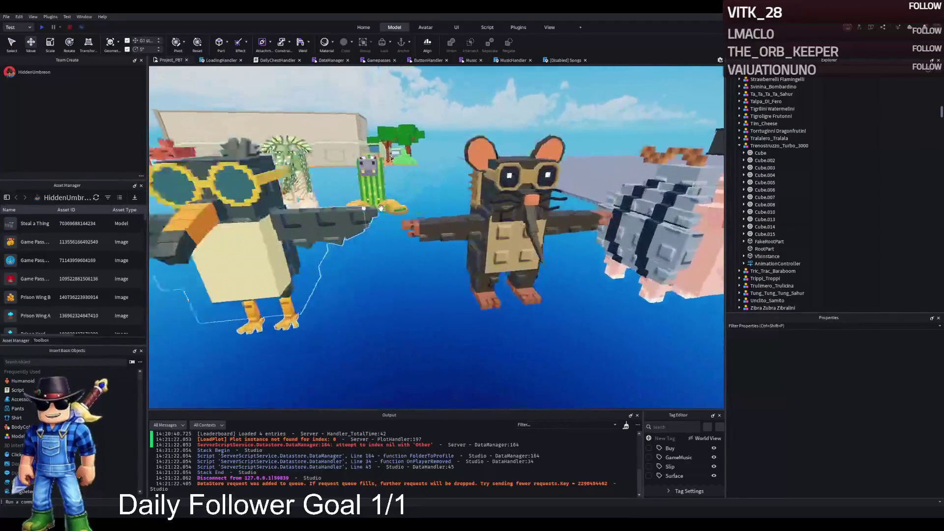
{"action": "left_click", "coordinate": [395, 211]}
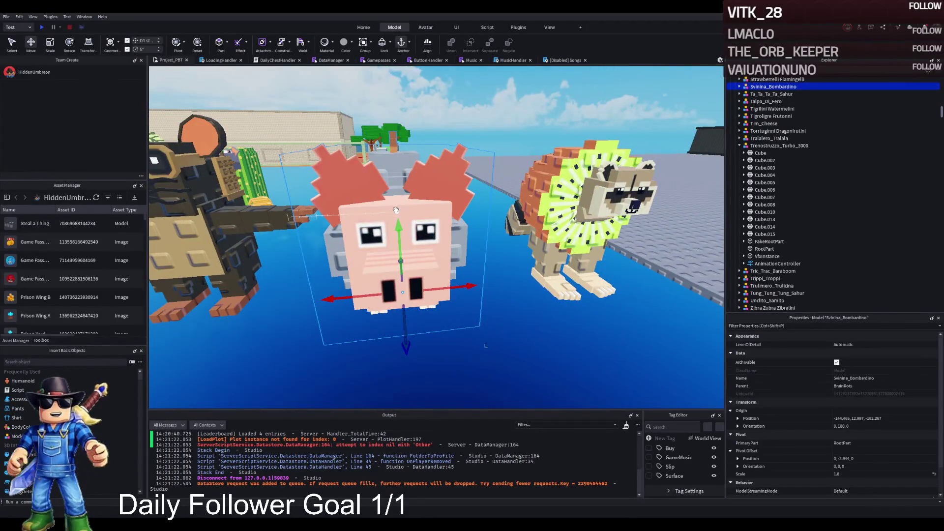
{"action": "key", "text": "ctrl+d"}
{"action": "mouse_move", "coordinate": [395, 210]}
{"action": "left_mouse_down"}
{"action": "mouse_move", "coordinate": [384, 183]}
{"action": "mouse_move", "coordinate": [412, 147]}
{"action": "mouse_move", "coordinate": [339, 162]}
{"action": "mouse_move", "coordinate": [412, 133]}
{"action": "mouse_move", "coordinate": [407, 148]}
{"action": "mouse_move", "coordinate": [500, 315]}
{"action": "left_mouse_up"}
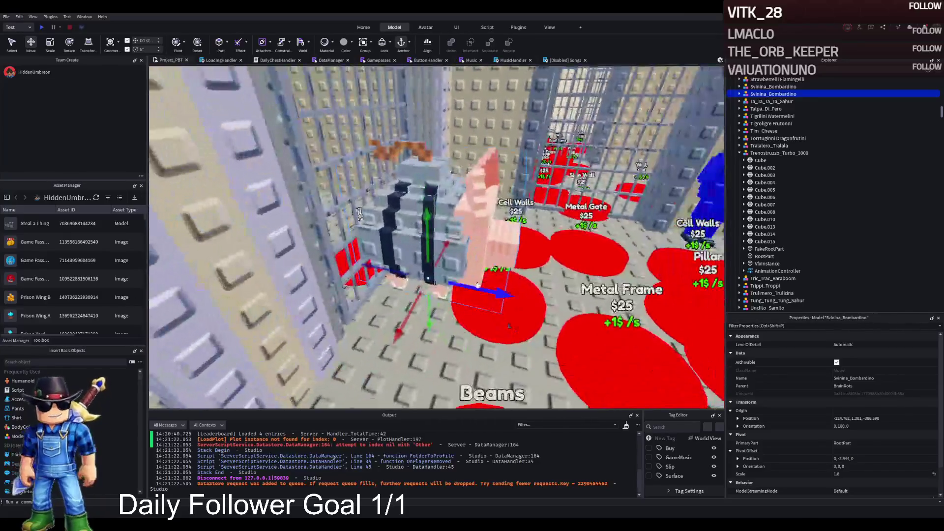
{"action": "mouse_move", "coordinate": [478, 285]}
{"action": "left_mouse_down"}
{"action": "mouse_move", "coordinate": [433, 258]}
{"action": "mouse_move", "coordinate": [434, 246]}
{"action": "left_mouse_up"}
{"action": "left_click", "coordinate": [434, 246]}
Duplicate model 138 as 139 and delete its Gorillo Watermelondrillo copy.
{"action": "left_click", "coordinate": [831, 154]}
{"action": "key", "text": "ctrl+d"}
{"action": "key", "text": "F2"}
{"action": "type", "text": "139"}
{"action": "key", "text": "Return"}
{"action": "key", "text": "Right"}
{"action": "key", "text": "Down"}
{"action": "key", "text": "Delete"}
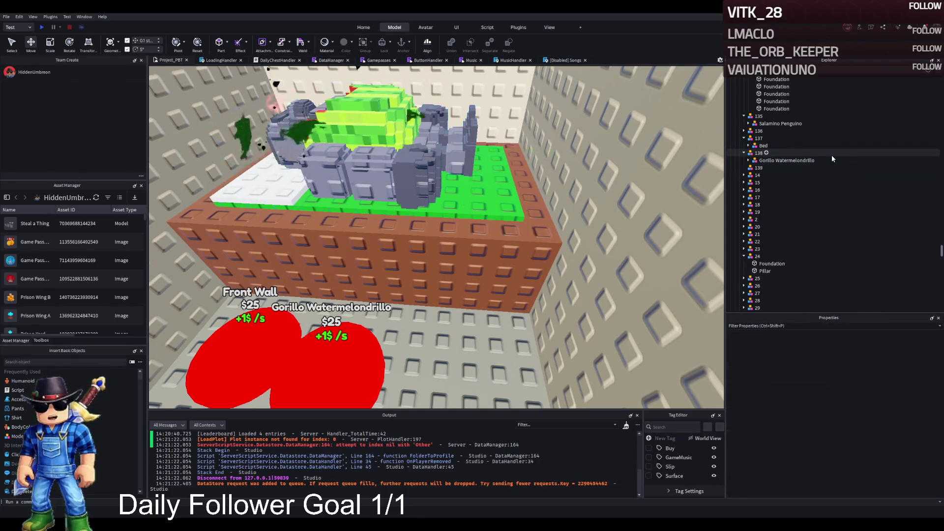
Make further empty copies named 140 and 141.
{"action": "key", "text": "ctrl+d"}
{"action": "key", "text": "F2"}
{"action": "type", "text": "140"}
{"action": "key", "text": "Return"}
{"action": "key", "text": "ctrl+d"}
{"action": "key", "text": "F2"}
{"action": "type", "text": "141"}
{"action": "key", "text": "Return"}
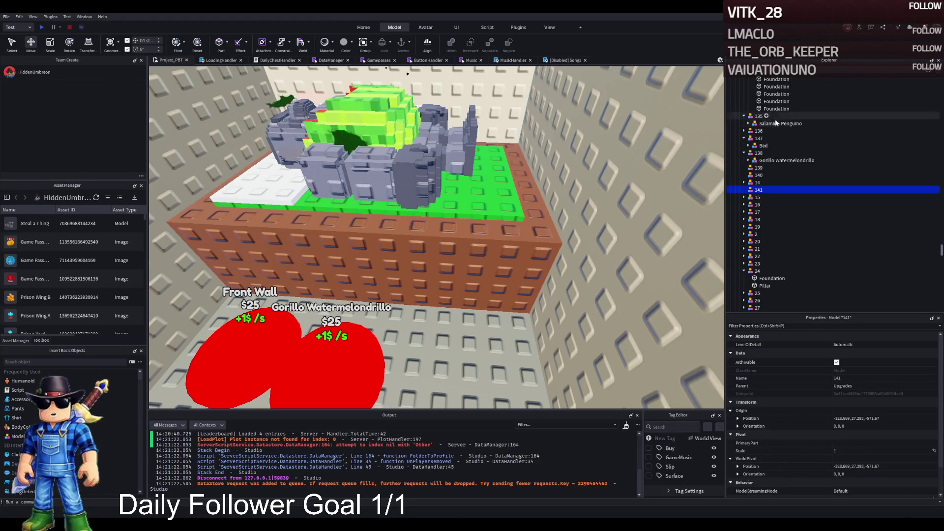
Copy the Bed from model 137 into 139 and slide it about 12 studs into the new cell.
{"action": "left_click", "coordinate": [754, 146]}
{"action": "key", "text": "ctrl+c"}
{"action": "left_click", "coordinate": [758, 167]}
{"action": "key", "text": "ctrl+shift+v"}
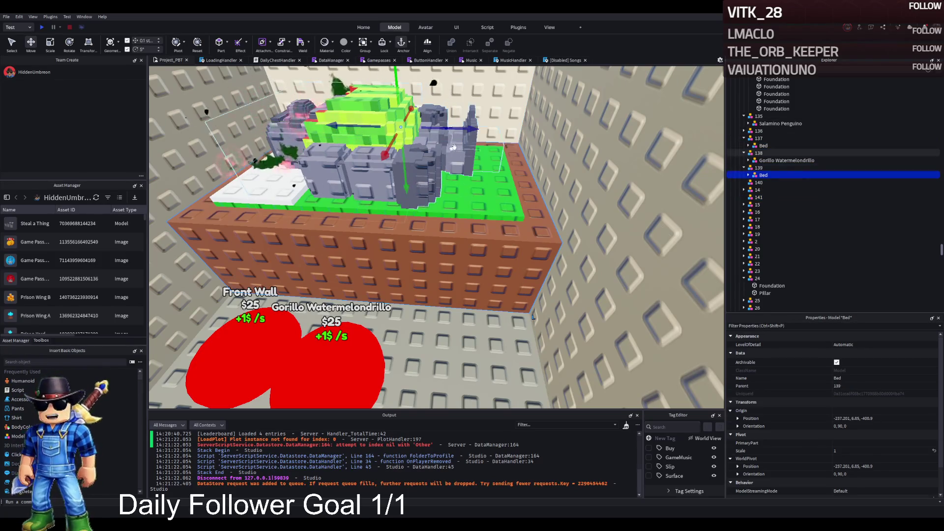
{"action": "left_click_drag", "start_coordinate": [470, 128], "coordinate": [608, 139]}
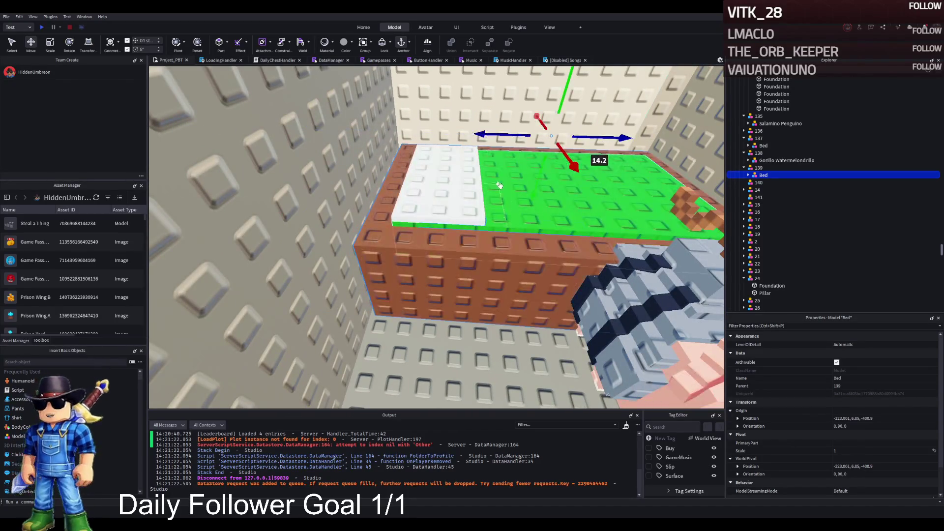
Narrow the bed's first foundation walls from 4 to 2.1 studs thick.
{"action": "left_click", "coordinate": [543, 210]}
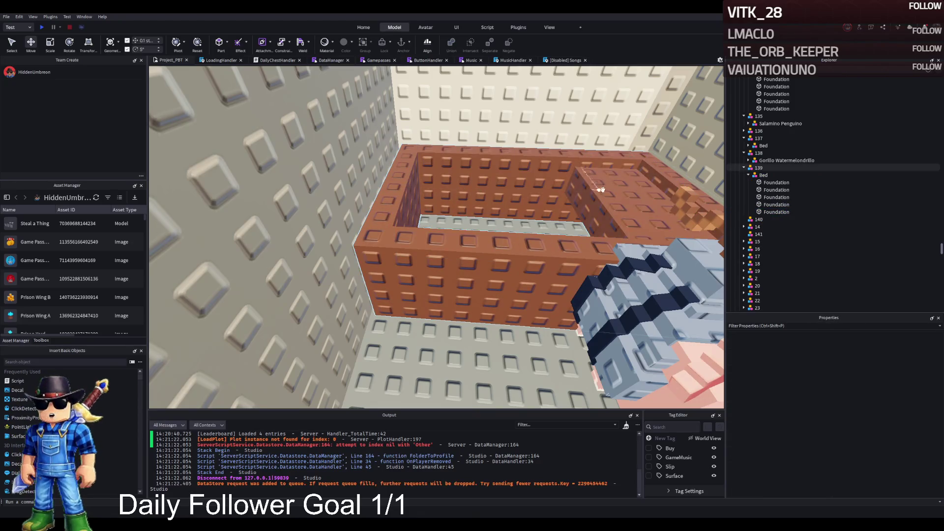
{"action": "left_click", "coordinate": [595, 183]}
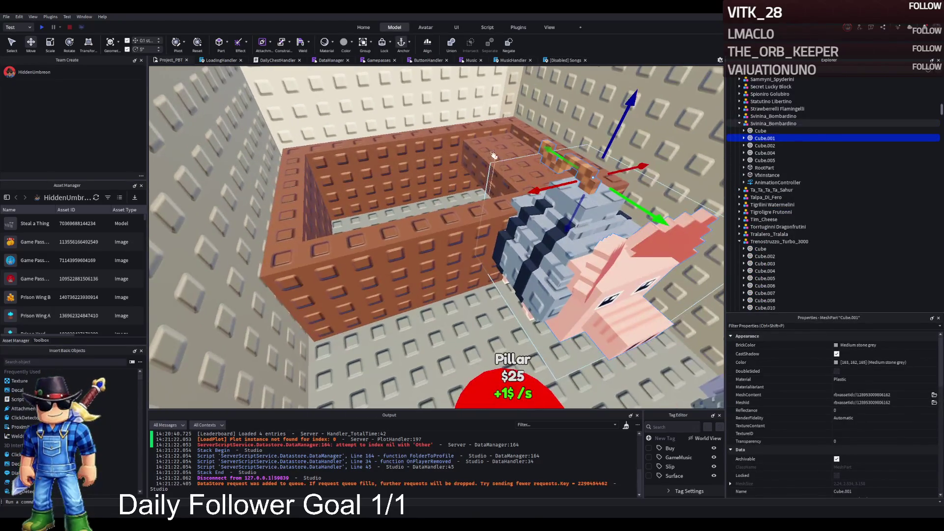
{"action": "left_click_drag", "start_coordinate": [296, 241], "coordinate": [298, 198]}
{"action": "left_click", "coordinate": [298, 198]}
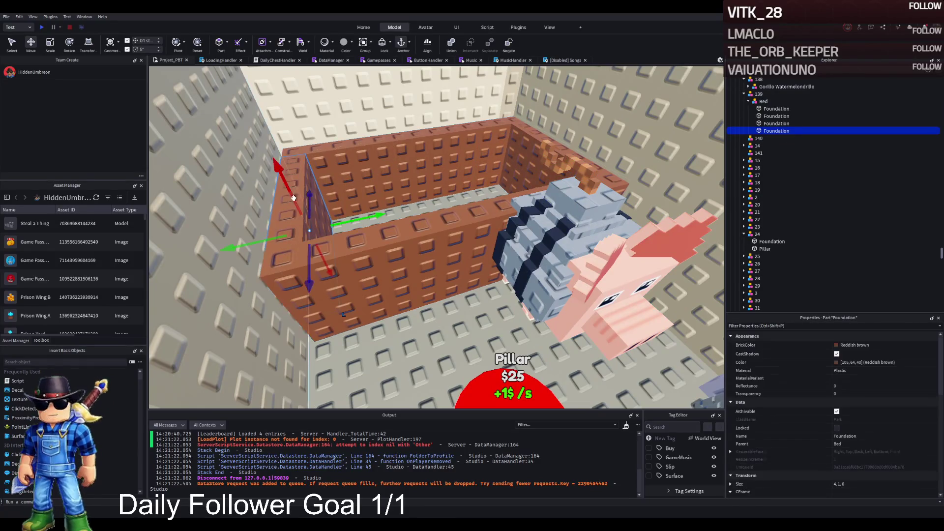
{"action": "key", "text": "f"}
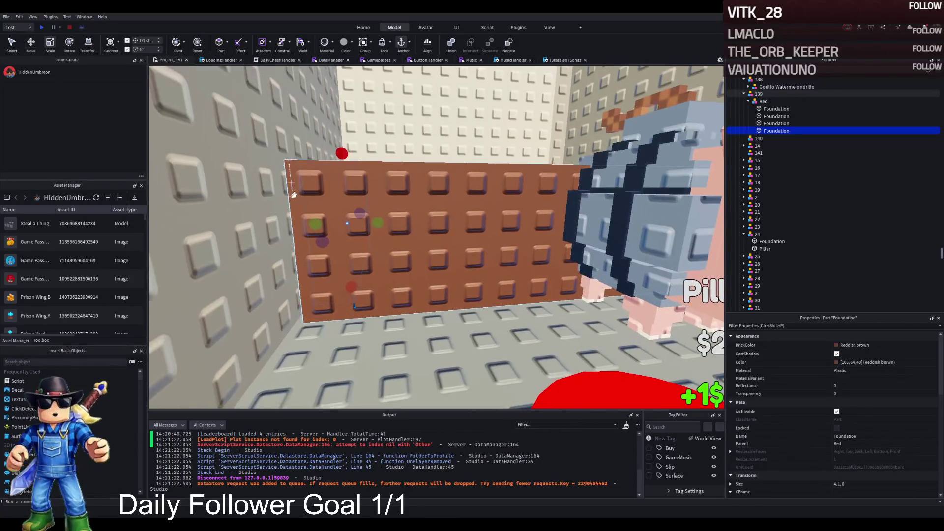
{"action": "left_click_drag", "start_coordinate": [339, 158], "coordinate": [357, 207]}
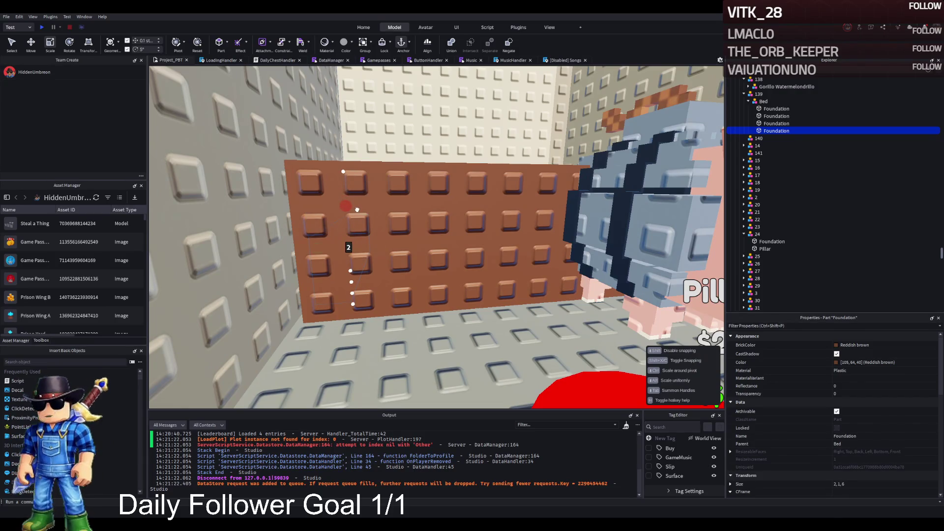
{"action": "left_click", "coordinate": [357, 210]}
{"action": "mouse_move", "coordinate": [537, 89]}
{"action": "left_mouse_down"}
{"action": "mouse_move", "coordinate": [531, 214]}
{"action": "mouse_move", "coordinate": [516, 214]}
{"action": "left_mouse_up"}
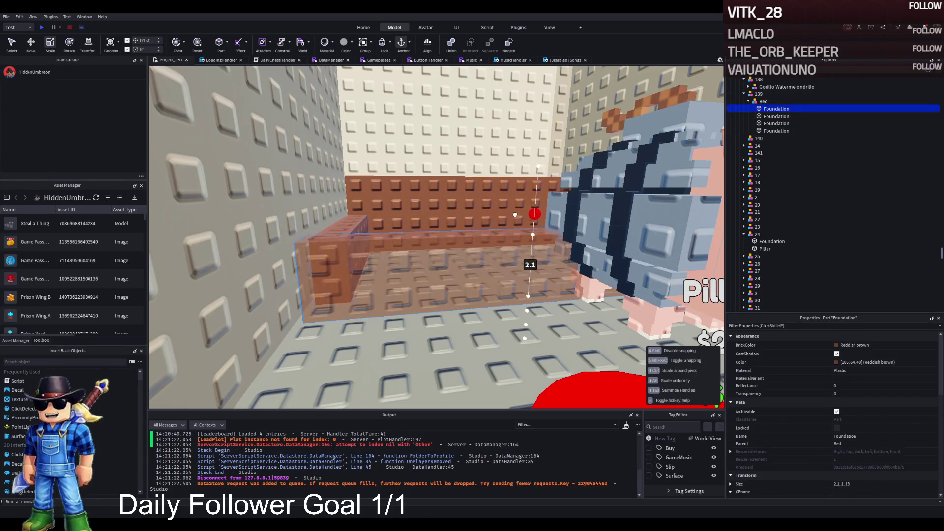
Shrink the second and third foundation walls to 2 studs thick.
{"action": "left_click", "coordinate": [516, 213]}
{"action": "key", "text": "f"}
{"action": "left_click_drag", "start_coordinate": [407, 160], "coordinate": [408, 209]}
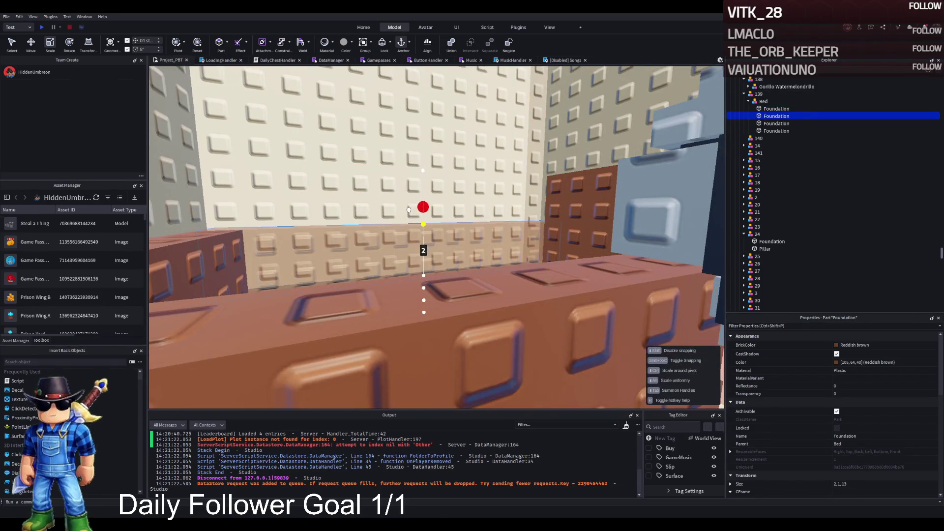
{"action": "left_click", "coordinate": [540, 226]}
{"action": "left_click_drag", "start_coordinate": [550, 160], "coordinate": [550, 208]}
Duplicate a wall, stretch the copy to 12 long, and recolour a bed block Cocoa.
{"action": "key", "text": "ctrl+d"}
{"action": "mouse_move", "coordinate": [515, 254]}
{"action": "left_mouse_down"}
{"action": "mouse_move", "coordinate": [345, 261]}
{"action": "mouse_move", "coordinate": [392, 249]}
{"action": "mouse_move", "coordinate": [363, 253]}
{"action": "mouse_move", "coordinate": [438, 252]}
{"action": "mouse_move", "coordinate": [404, 265]}
{"action": "left_mouse_up"}
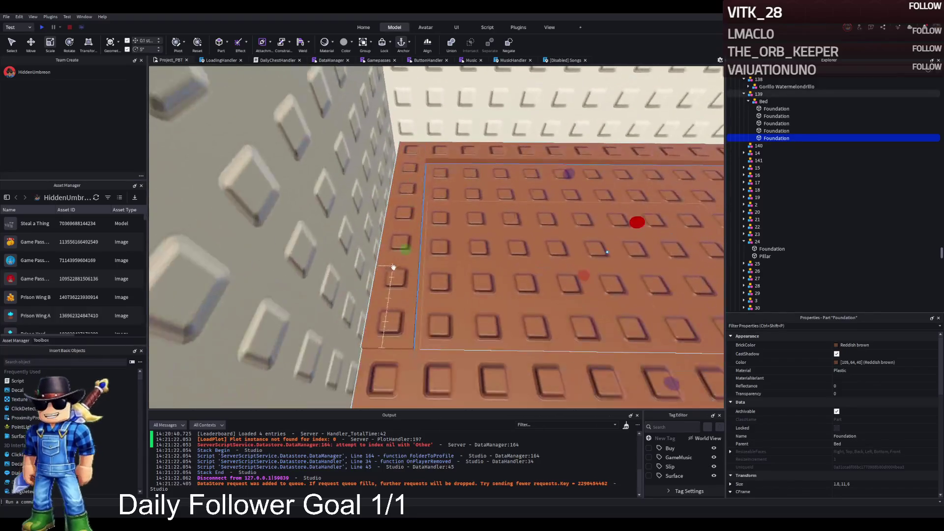
{"action": "left_click", "coordinate": [382, 264]}
{"action": "left_click", "coordinate": [415, 246]}
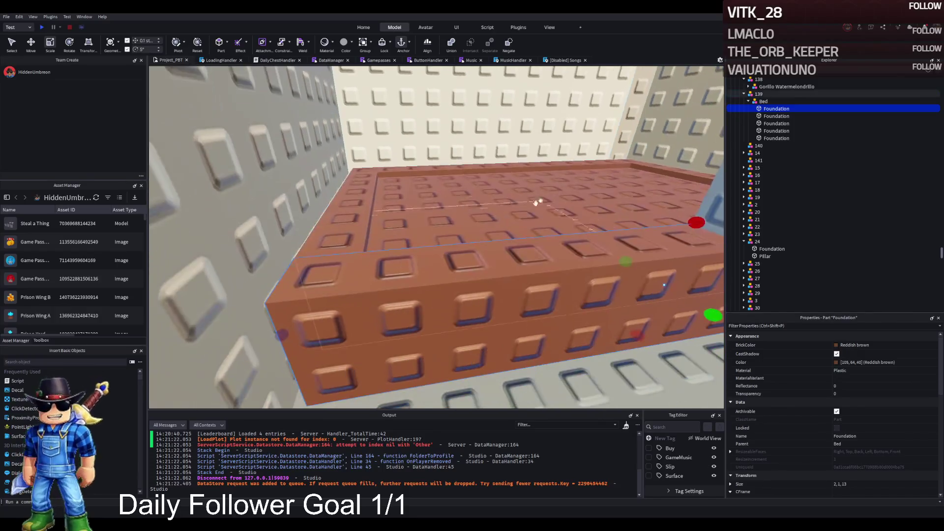
{"action": "left_click", "coordinate": [538, 205]}
{"action": "left_click", "coordinate": [835, 362]}
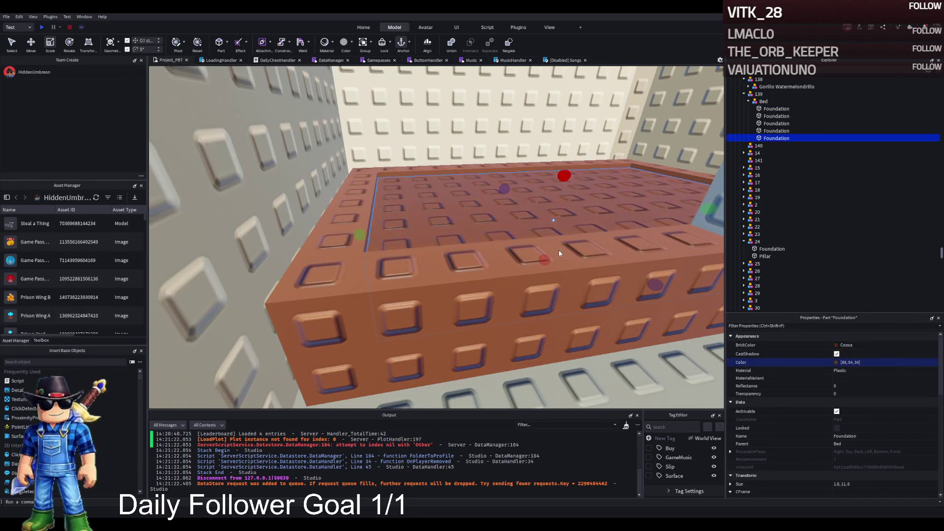
Paste the Svinina_Bombardino pig, turn it about 20° and lay it on the bed.
{"action": "key", "text": "ctrl+v"}
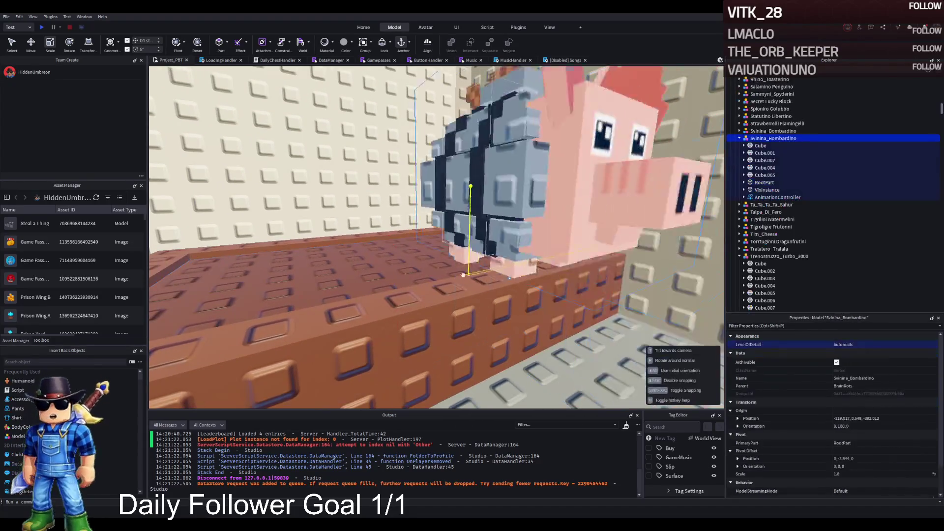
{"action": "key", "text": "ctrl+r"}
{"action": "key", "text": "ctrl+r"}
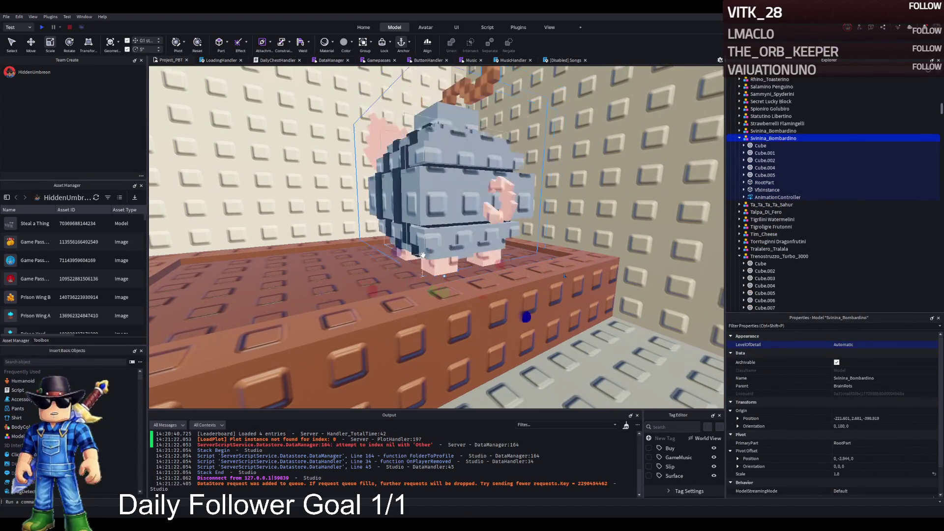
{"action": "key", "text": "ctrl+2"}
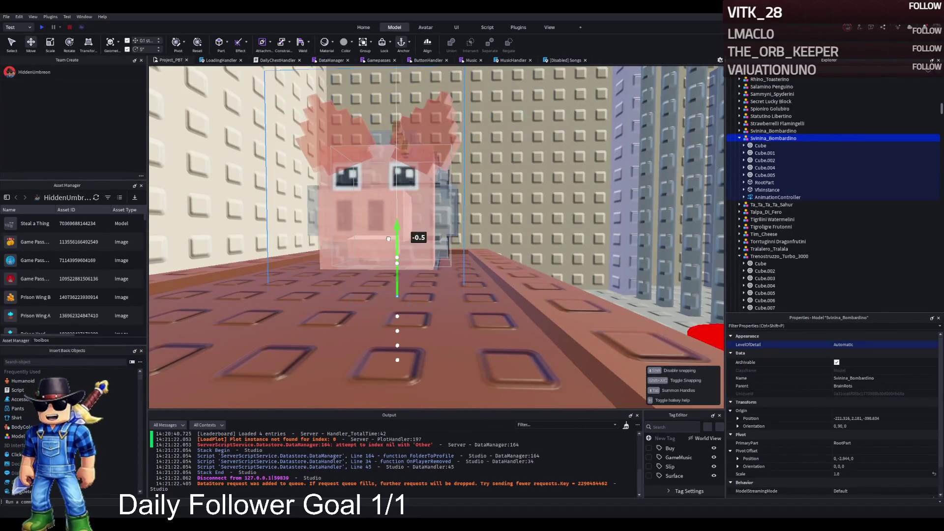
{"action": "left_click_drag", "start_coordinate": [389, 238], "coordinate": [418, 260]}
{"action": "left_click_drag", "start_coordinate": [455, 303], "coordinate": [472, 301]}
{"action": "left_click_drag", "start_coordinate": [426, 255], "coordinate": [424, 292]}
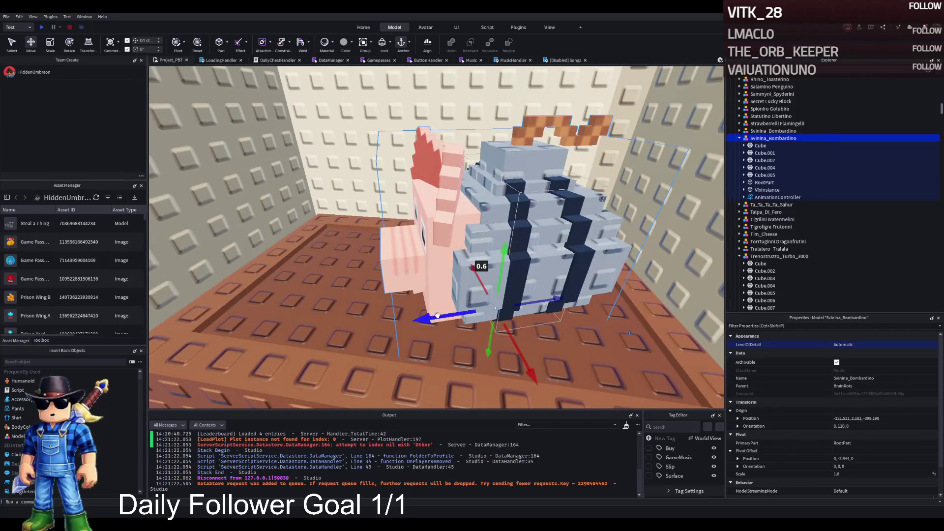
Shorten a bed Foundation piece from 2,1,13 to length 8.
{"action": "key", "text": "a"}
{"action": "key", "text": "s"}
{"action": "key", "text": "e"}
{"action": "key", "text": "Left"}
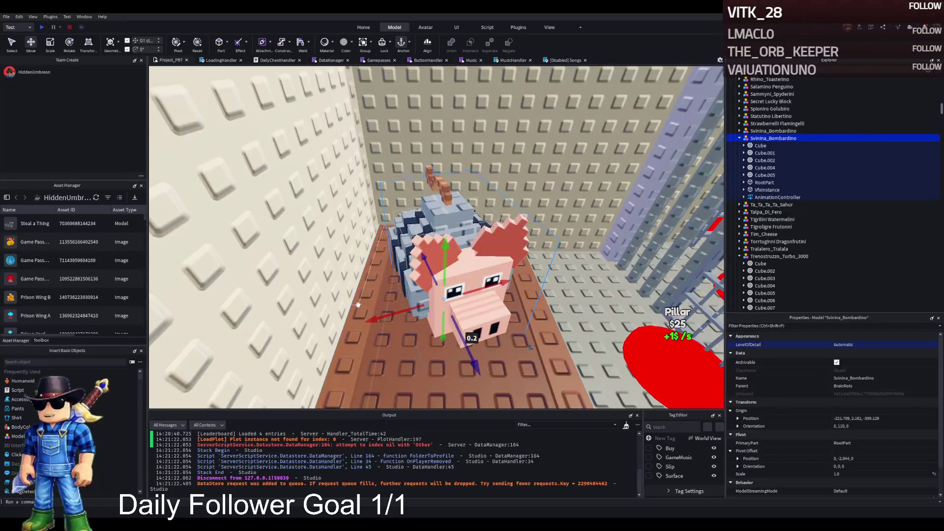
{"action": "left_click", "coordinate": [358, 305]}
{"action": "left_click", "coordinate": [353, 327]}
{"action": "key", "text": "ctrl+3"}
{"action": "mouse_move", "coordinate": [316, 320]}
{"action": "left_mouse_down"}
{"action": "mouse_move", "coordinate": [412, 268]}
{"action": "mouse_move", "coordinate": [440, 272]}
{"action": "left_mouse_up"}
{"action": "key", "text": "ctrl+2"}
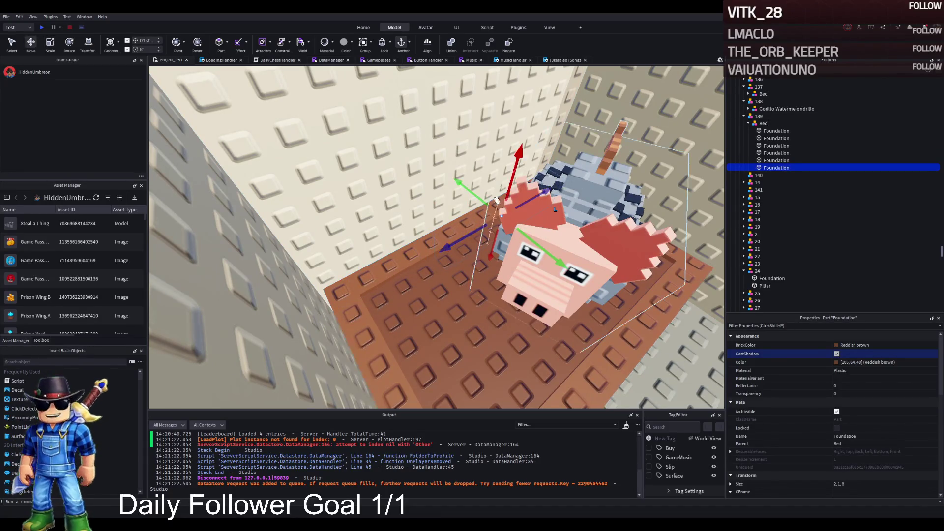
Raise a Foundation 1.3 studs, widen it to 7, and add a copy shortened to 7.5.
{"action": "left_click_drag", "start_coordinate": [508, 184], "coordinate": [512, 148]}
{"action": "key", "text": "ctrl+3"}
{"action": "left_click_drag", "start_coordinate": [497, 88], "coordinate": [524, 134]}
{"action": "key", "text": "ctrl+2"}
{"action": "key", "text": "ctrl+d"}
{"action": "mouse_move", "coordinate": [649, 354]}
{"action": "left_mouse_down"}
{"action": "mouse_move", "coordinate": [415, 201]}
{"action": "mouse_move", "coordinate": [462, 204]}
{"action": "left_mouse_up"}
{"action": "key", "text": "f"}
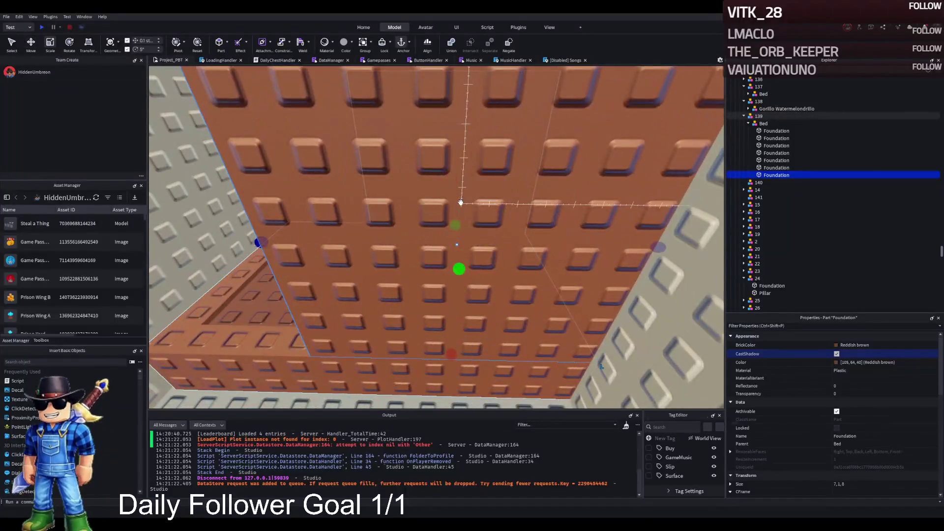
{"action": "scroll", "coordinate": [461, 202], "scroll_direction": "down", "scroll_amount": 5}
{"action": "left_click_drag", "start_coordinate": [411, 240], "coordinate": [541, 241]}
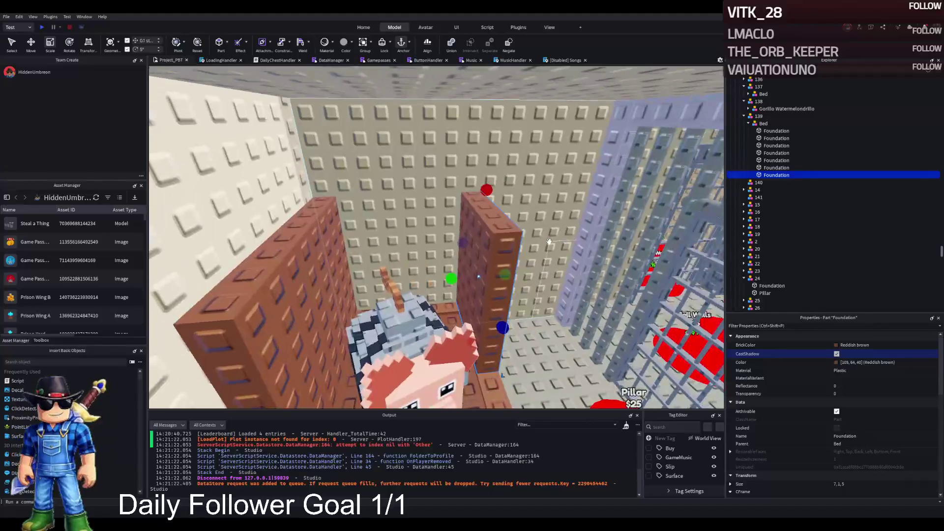
Duplicate the Foundation again into an 8-tall, 2-wide pillar beside the pig.
{"action": "key", "text": "ctrl+d"}
{"action": "left_click_drag", "start_coordinate": [457, 279], "coordinate": [342, 286]}
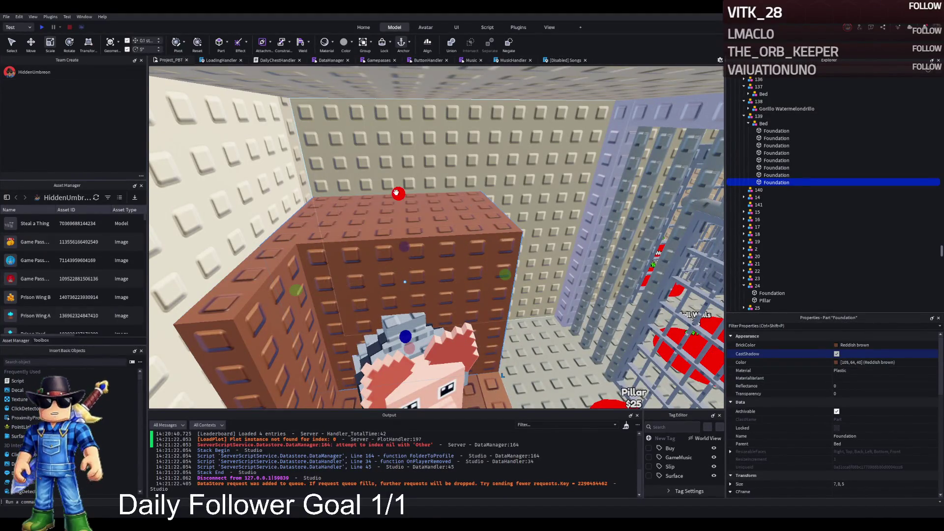
{"action": "left_click_drag", "start_coordinate": [397, 133], "coordinate": [397, 178]}
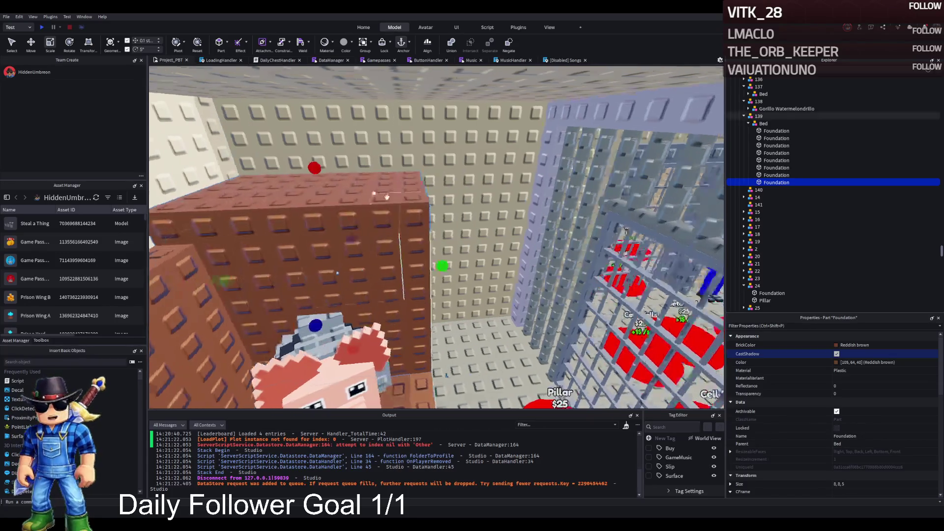
{"action": "mouse_move", "coordinate": [374, 241]}
{"action": "left_mouse_down"}
{"action": "mouse_move", "coordinate": [339, 240]}
{"action": "mouse_move", "coordinate": [360, 220]}
{"action": "left_mouse_up"}
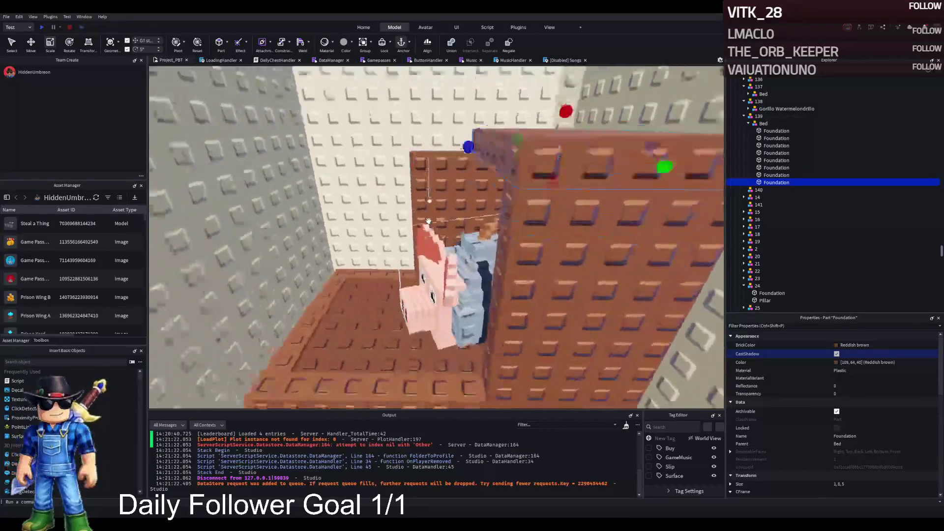
{"action": "left_click", "coordinate": [346, 286]}
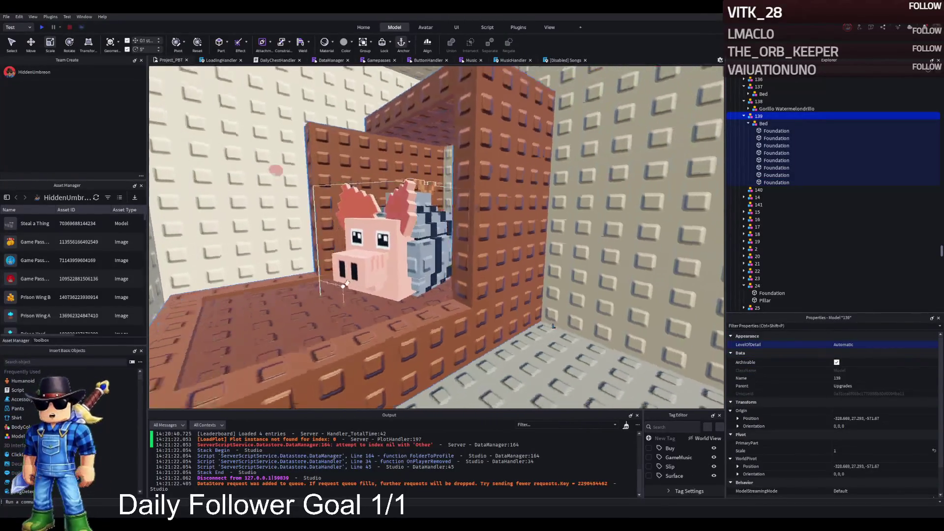
Select the left pillar, top beam and third brown frame piece around the pig, and group them.
{"action": "key", "text": "d"}
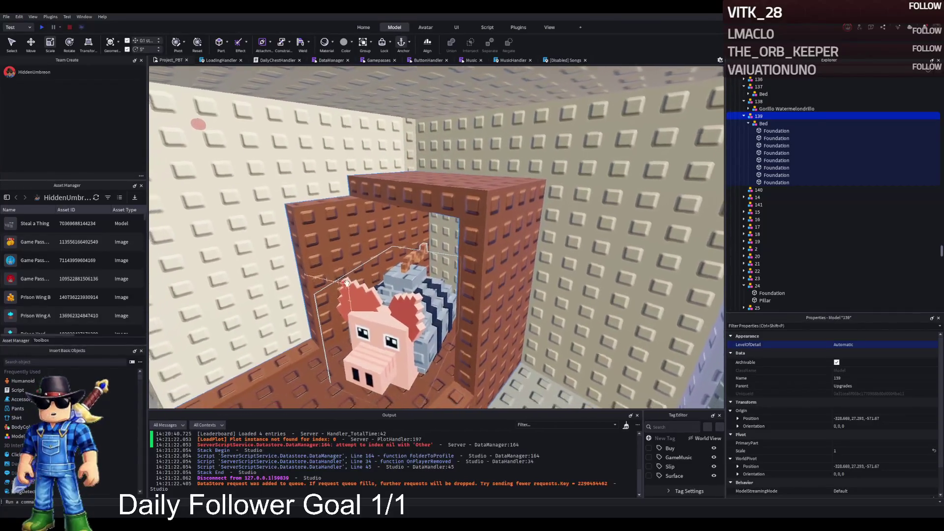
{"action": "left_click", "coordinate": [314, 305]}
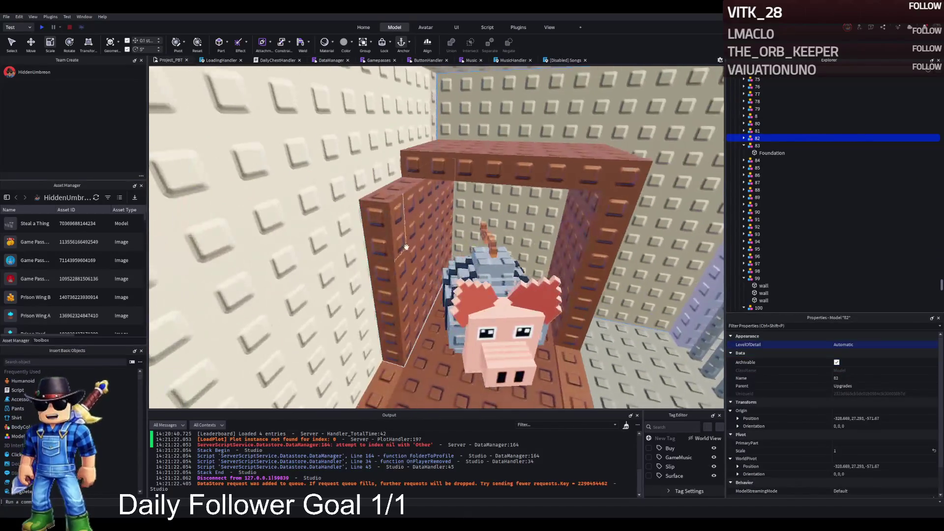
{"action": "left_click", "coordinate": [429, 198]}
{"action": "left_click", "coordinate": [424, 164], "text": "ctrl"}
{"action": "key", "text": "w"}
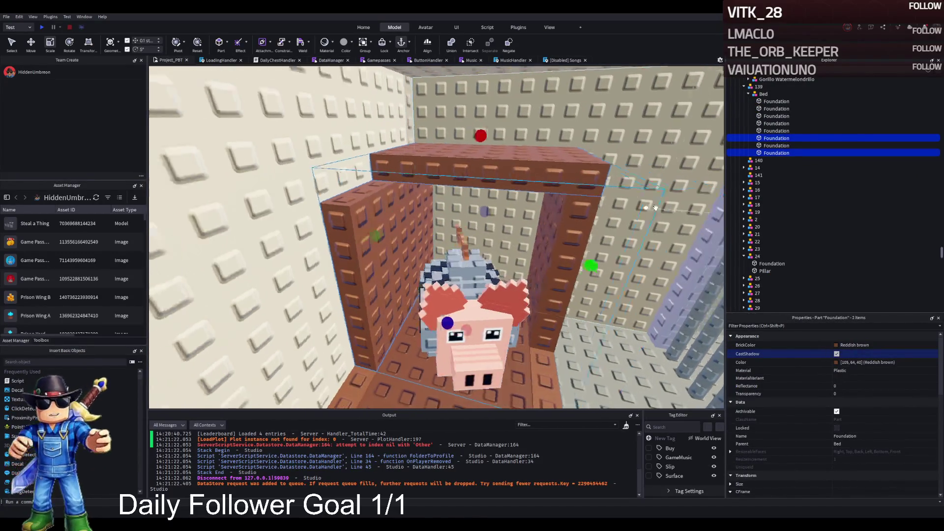
{"action": "left_click", "coordinate": [603, 238], "text": "ctrl"}
{"action": "scroll", "coordinate": [598, 247], "scroll_direction": "down", "scroll_amount": 3}
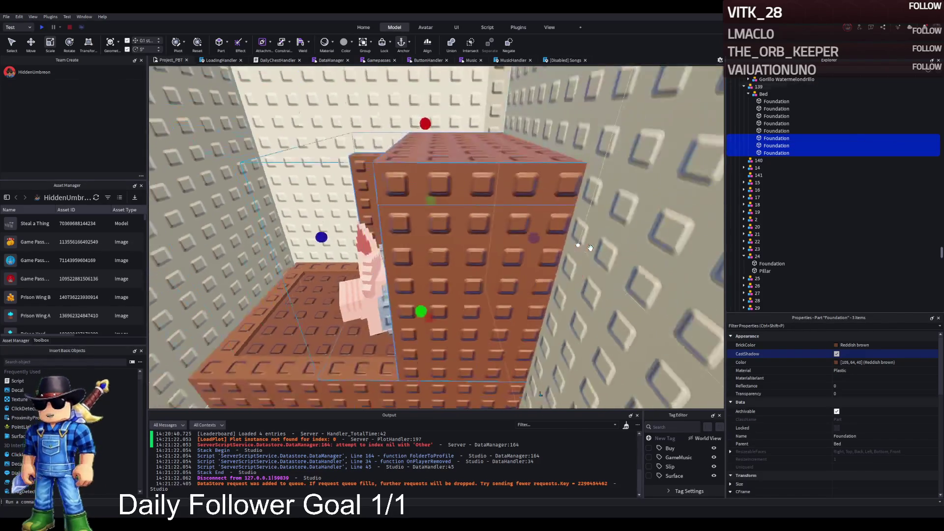
{"action": "key", "text": "ctrl+g"}
{"action": "type", "text": "Cove"}
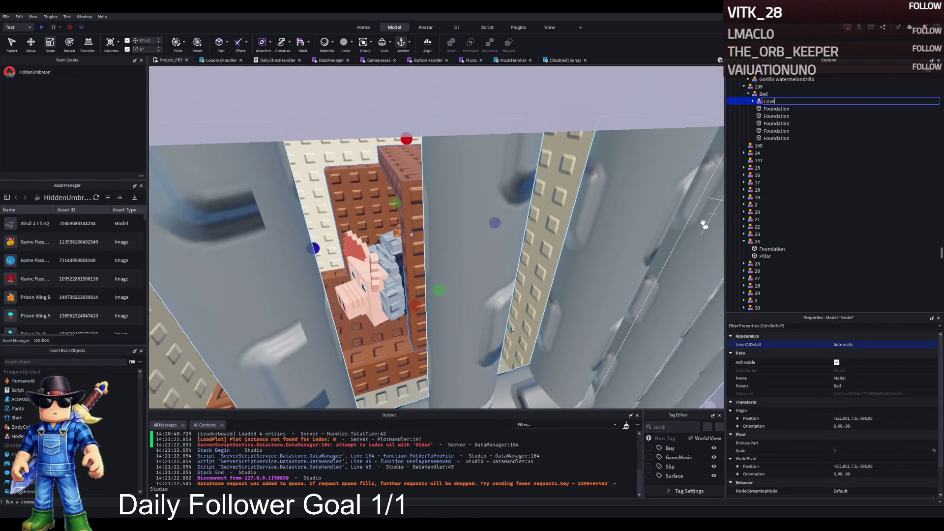
Name the new group model Cover and select its three Foundation pieces.
{"action": "type", "text": "r"}
{"action": "key", "text": "Return"}
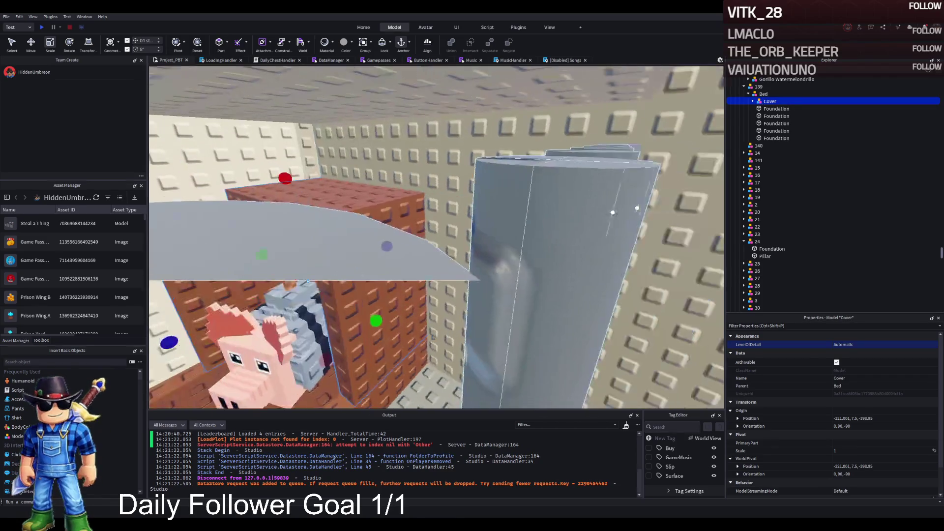
{"action": "left_click", "coordinate": [752, 101]}
{"action": "left_click", "coordinate": [781, 109]}
{"action": "left_click", "coordinate": [770, 123], "text": "shift"}
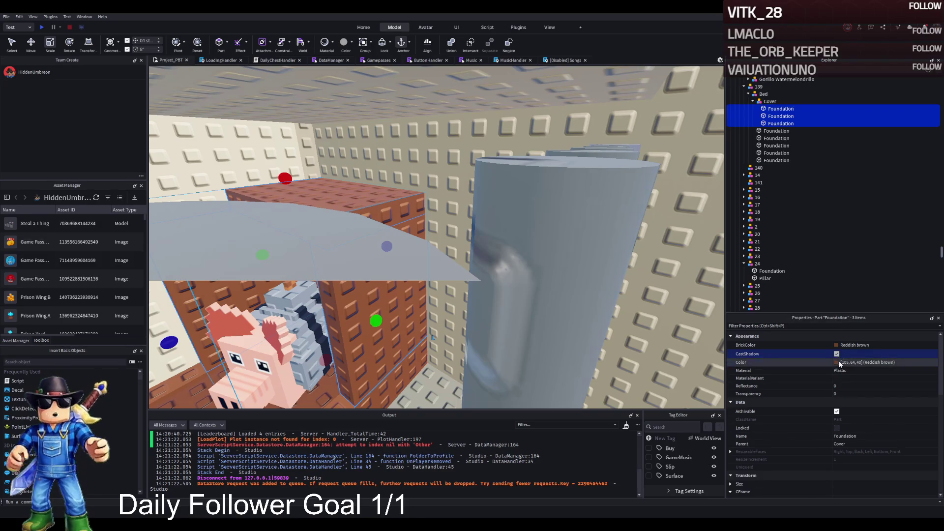
Recolour the Cover pieces from Reddish brown to Medium brown.
{"action": "left_click", "coordinate": [835, 344]}
{"action": "left_click", "coordinate": [826, 406]}
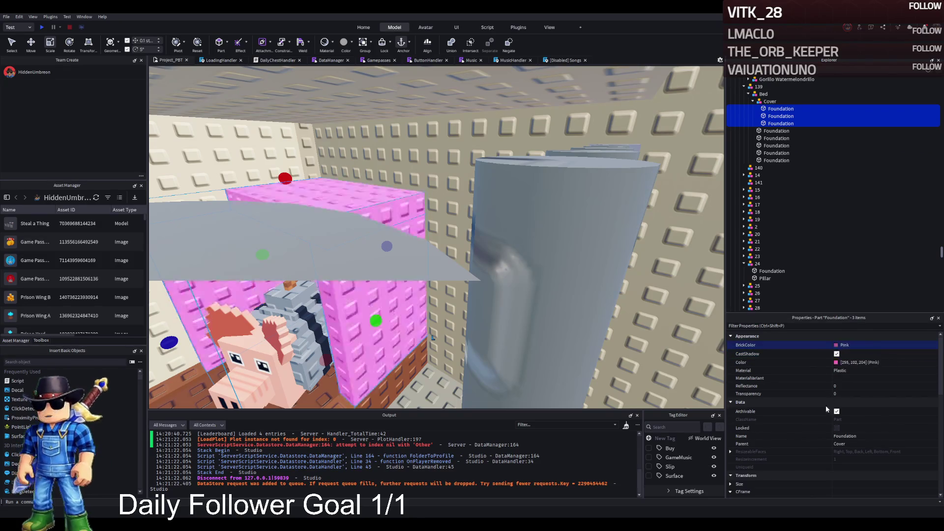
{"action": "key", "text": "ctrl+z"}
{"action": "key", "text": "ctrl+z"}
{"action": "key", "text": "ctrl+z"}
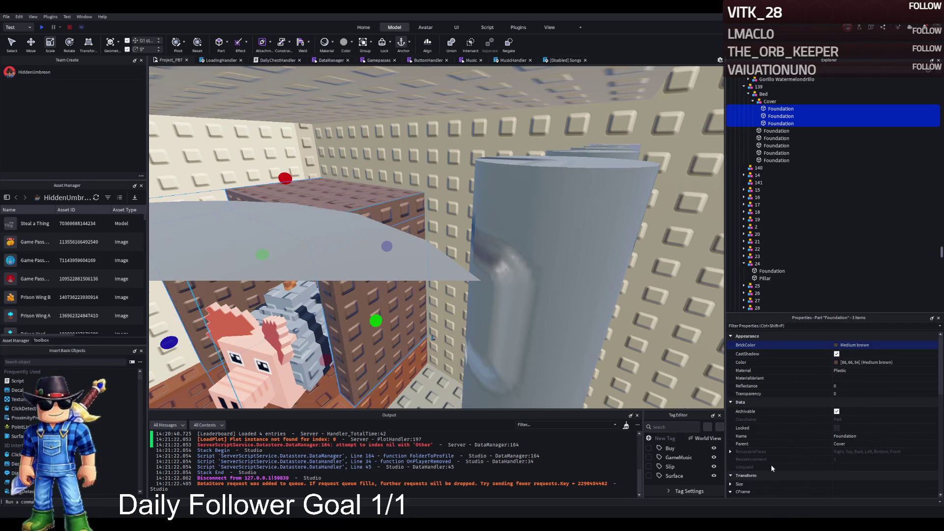
{"action": "key", "text": "f"}
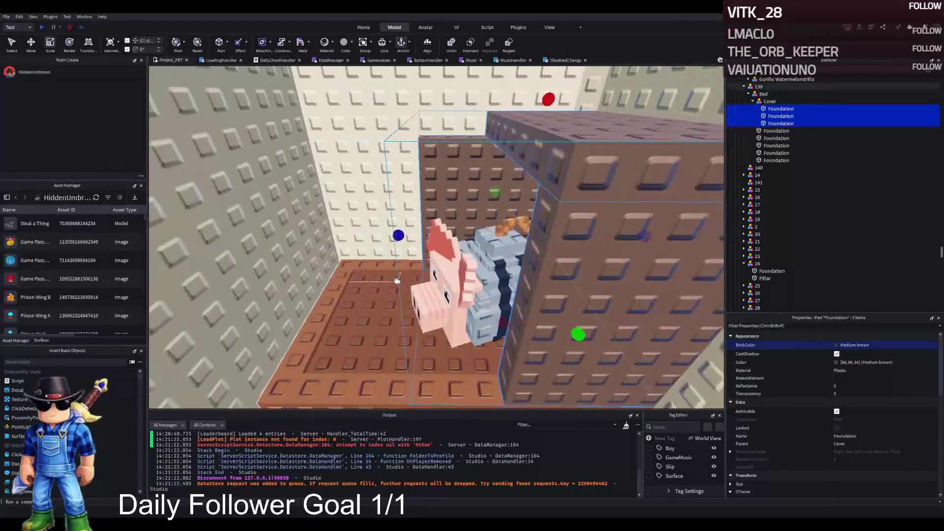
{"action": "scroll", "coordinate": [397, 280], "scroll_direction": "up", "scroll_amount": 10}
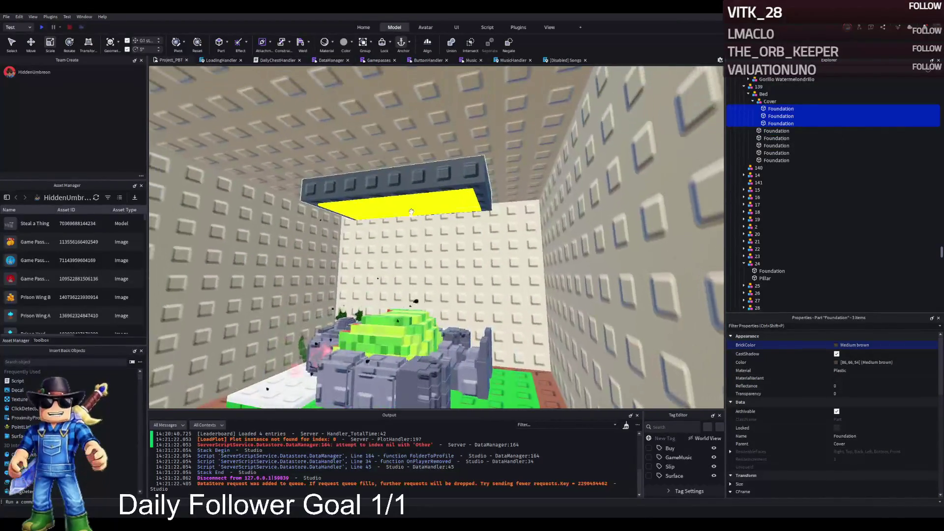
Fly the camera into the prison corridor and select the dark ceiling Lamp part.
{"action": "scroll", "coordinate": [411, 214], "scroll_direction": "up", "scroll_amount": 10}
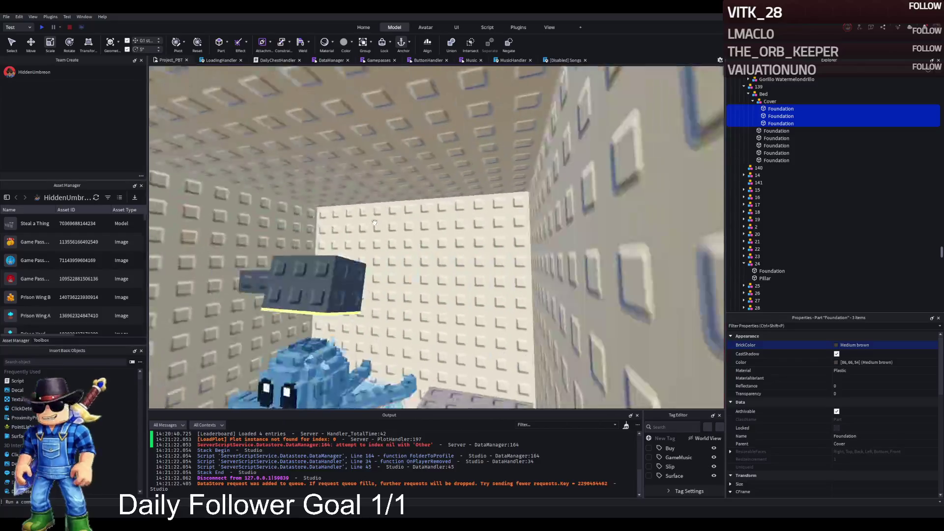
{"action": "scroll", "coordinate": [347, 255], "scroll_direction": "up", "scroll_amount": 5}
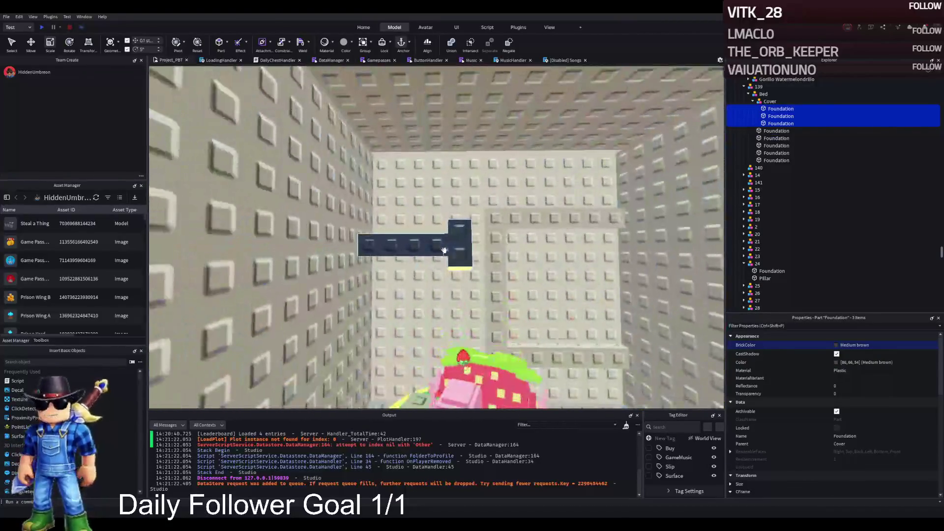
{"action": "left_click", "coordinate": [444, 250]}
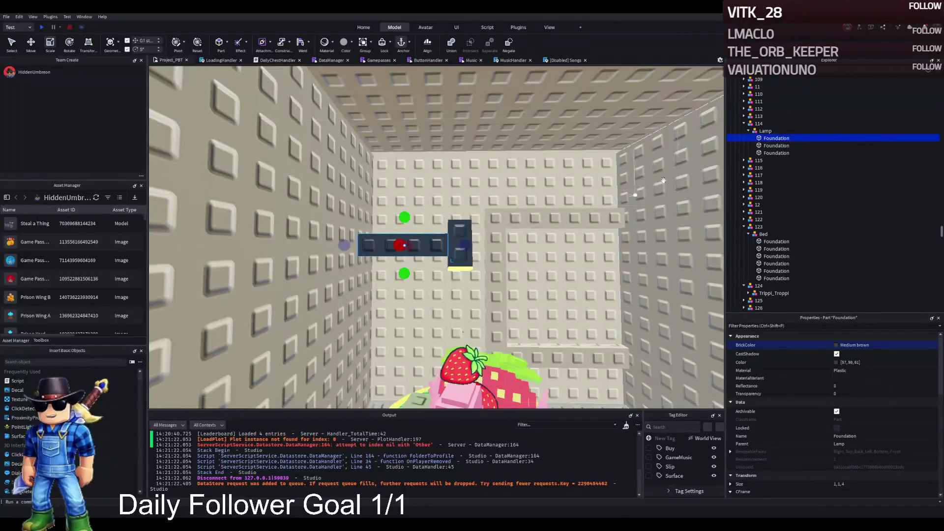
Duplicate the Lamp model and shift it about 7 studs onto the pig cell's back wall.
{"action": "left_click", "coordinate": [765, 131]}
{"action": "key", "text": "ctrl+d"}
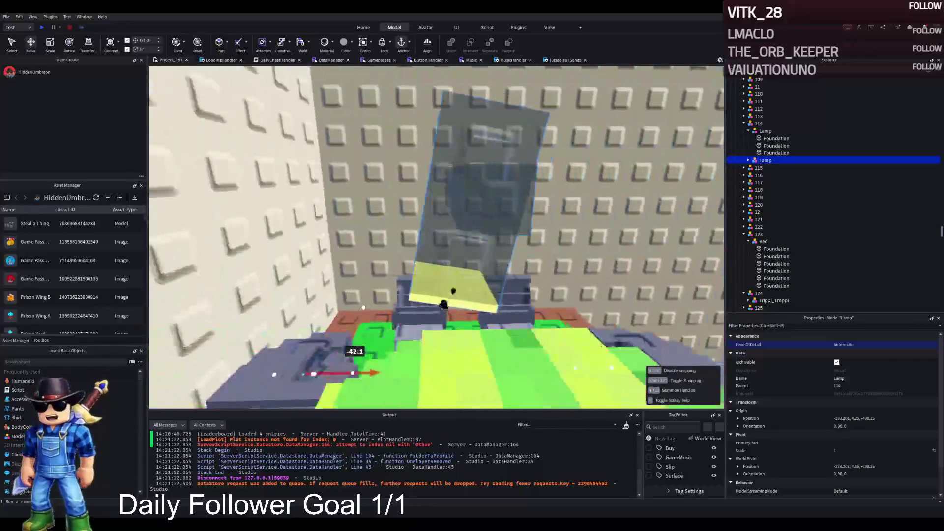
{"action": "left_click_drag", "start_coordinate": [363, 307], "coordinate": [351, 306]}
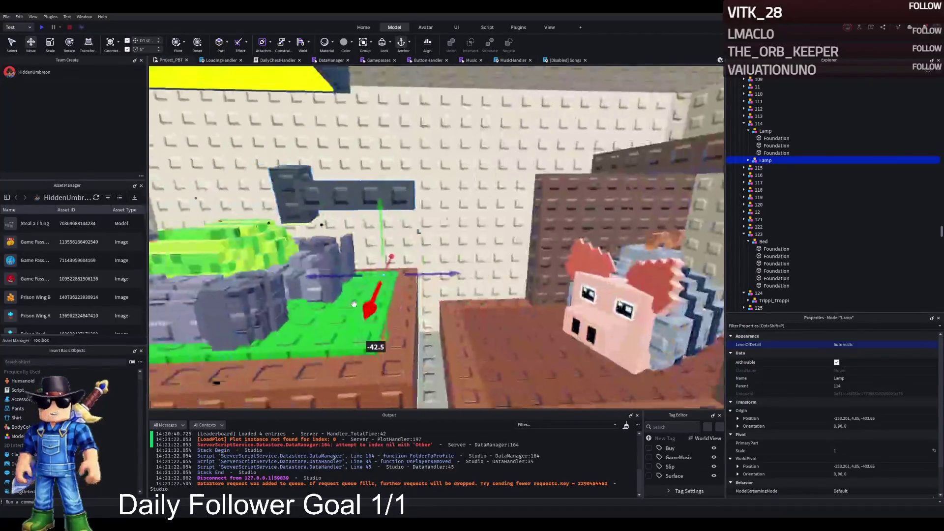
{"action": "left_click_drag", "start_coordinate": [412, 282], "coordinate": [447, 273]}
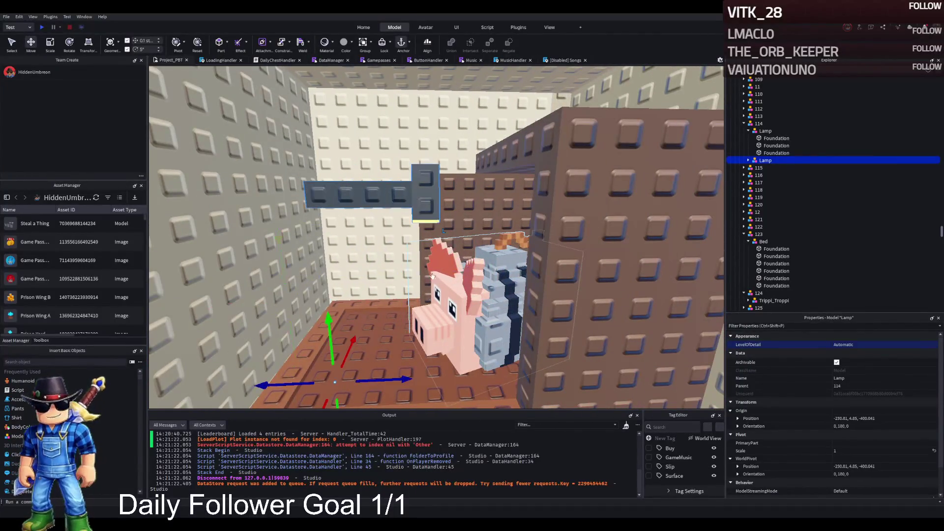
{"action": "mouse_move", "coordinate": [393, 379]}
{"action": "left_mouse_down"}
{"action": "mouse_move", "coordinate": [427, 374]}
{"action": "mouse_move", "coordinate": [379, 375]}
{"action": "mouse_move", "coordinate": [390, 374]}
{"action": "mouse_move", "coordinate": [356, 356]}
{"action": "mouse_move", "coordinate": [386, 359]}
{"action": "left_mouse_up"}
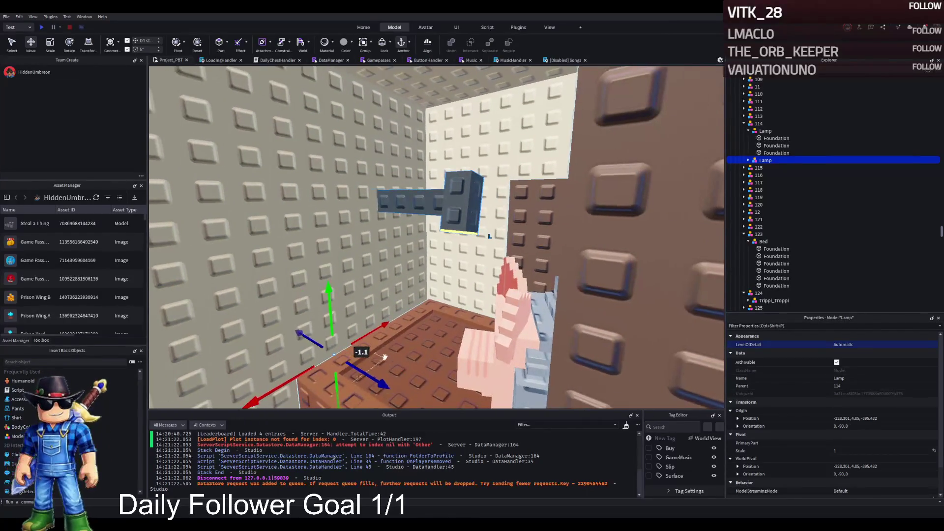
{"action": "left_click_drag", "start_coordinate": [344, 314], "coordinate": [369, 325]}
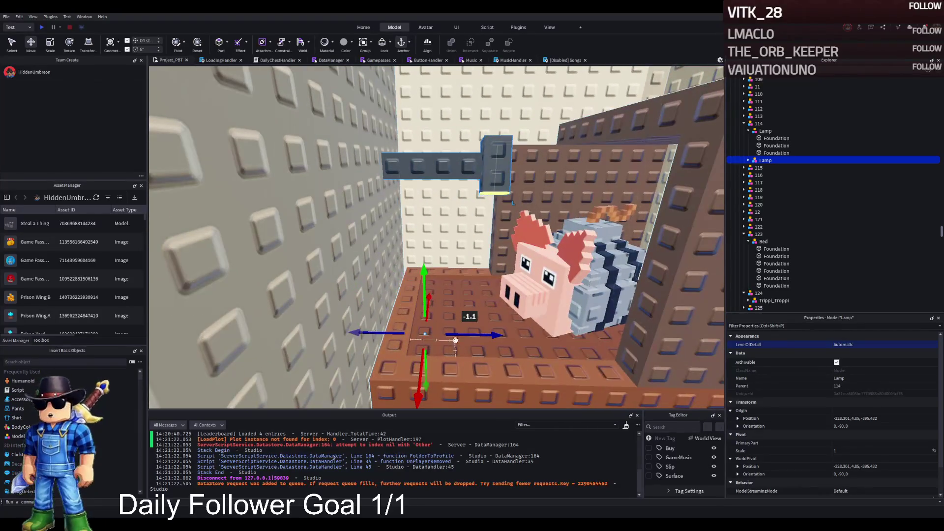
{"action": "left_click_drag", "start_coordinate": [455, 339], "coordinate": [464, 334]}
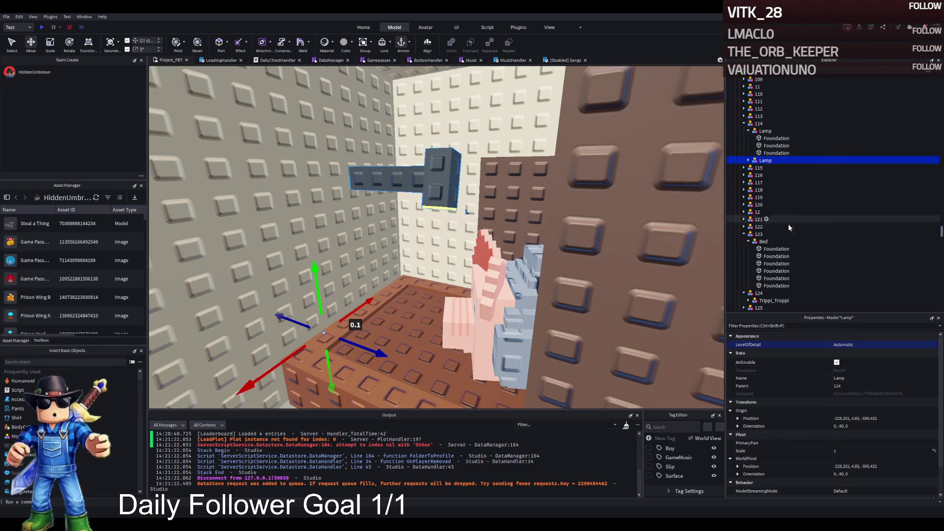
File the Lamp copy under folder 139 in Explorer.
{"action": "left_click", "coordinate": [744, 235]}
{"action": "left_click", "coordinate": [744, 242]}
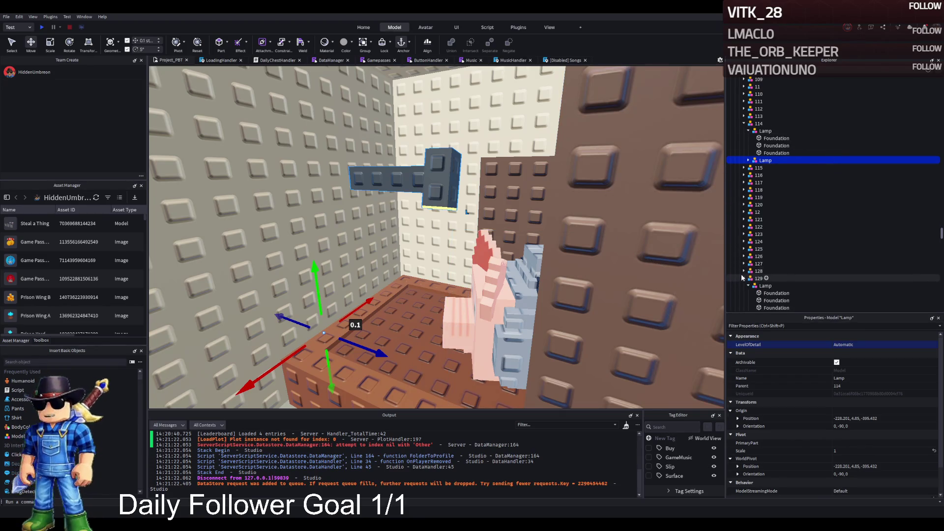
{"action": "scroll", "coordinate": [767, 177], "scroll_direction": "down", "scroll_amount": 10}
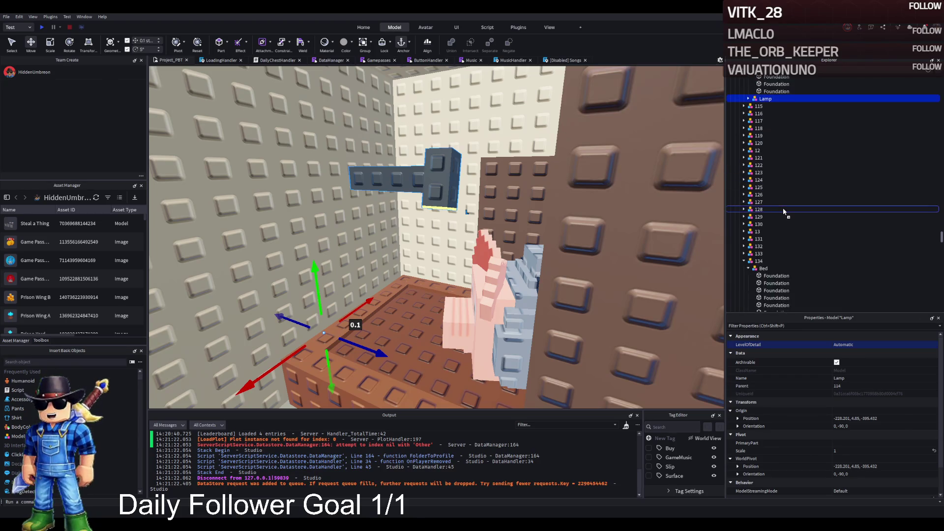
{"action": "left_click_drag", "start_coordinate": [785, 226], "coordinate": [785, 227]}
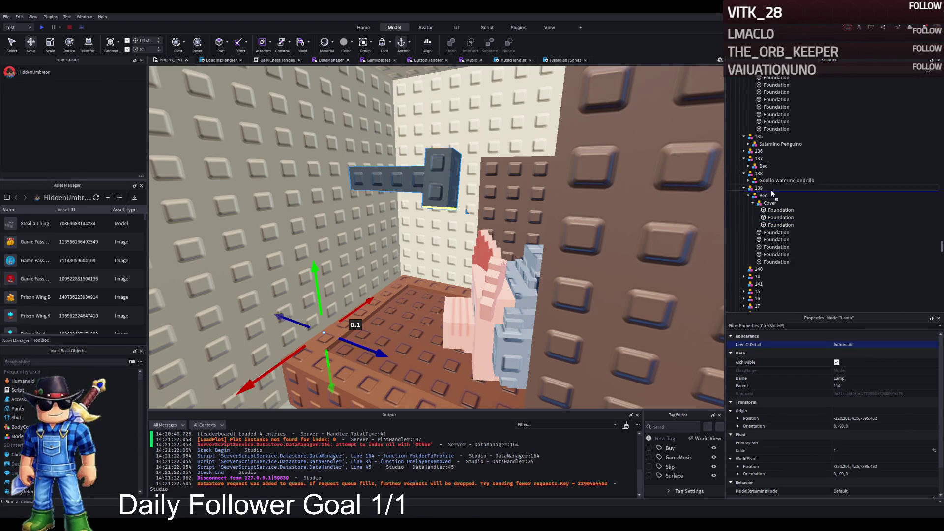
{"action": "left_click", "coordinate": [747, 189]}
{"action": "left_click", "coordinate": [749, 195]}
Tilt the Lamp's three Foundation parts 30° and nudge them into place above the pig.
{"action": "left_click", "coordinate": [776, 202]}
{"action": "left_click", "coordinate": [768, 218]}
{"action": "left_click", "coordinate": [776, 210], "text": "shift"}
{"action": "key", "text": "ctrl+4"}
{"action": "left_click_drag", "start_coordinate": [490, 157], "coordinate": [496, 86]}
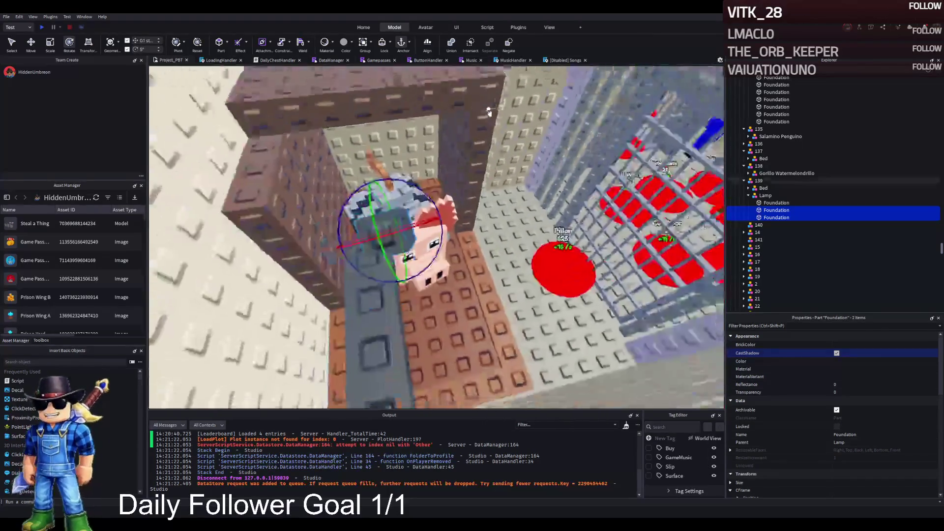
{"action": "scroll", "coordinate": [490, 112], "scroll_direction": "up", "scroll_amount": 2}
{"action": "mouse_move", "coordinate": [444, 199]}
{"action": "left_mouse_down"}
{"action": "mouse_move", "coordinate": [438, 212]}
{"action": "mouse_move", "coordinate": [399, 217]}
{"action": "left_mouse_up"}
{"action": "key", "text": "ctrl+4"}
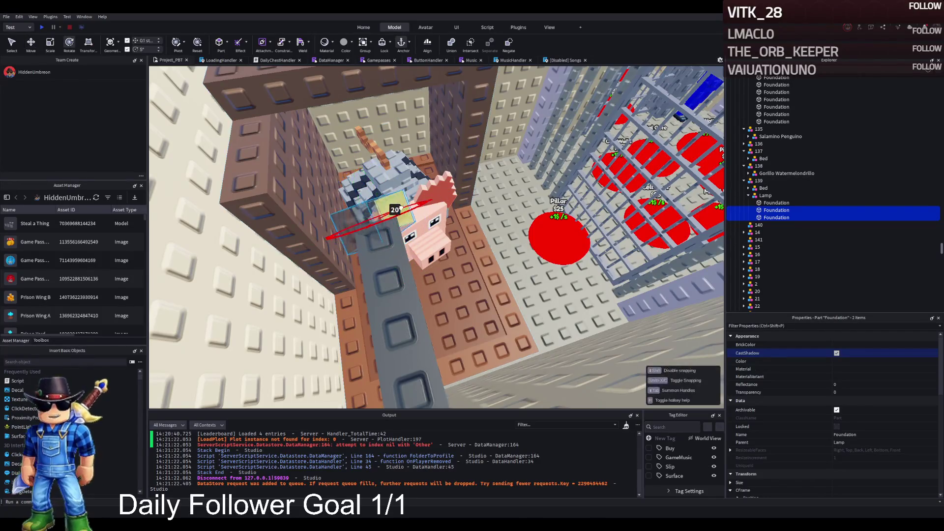
{"action": "key", "text": "f"}
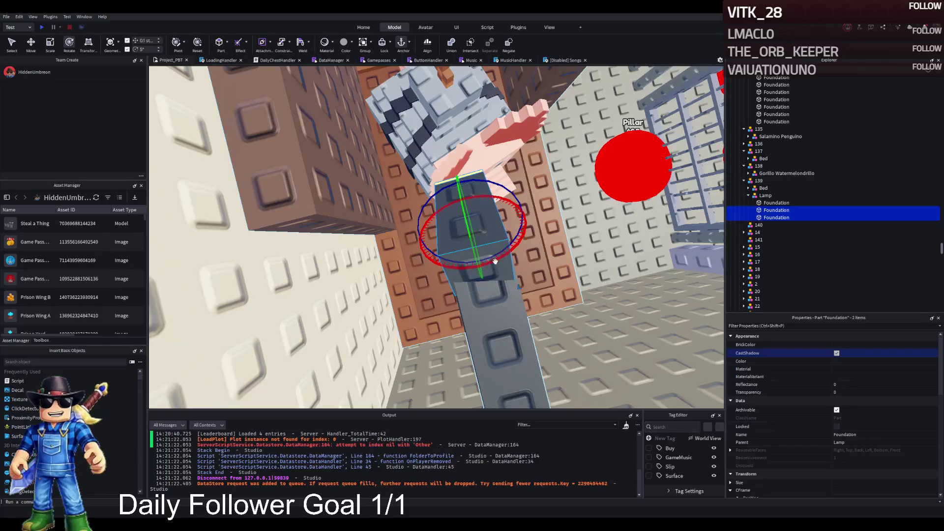
{"action": "left_click_drag", "start_coordinate": [510, 185], "coordinate": [512, 193]}
{"action": "key", "text": "ctrl+2"}
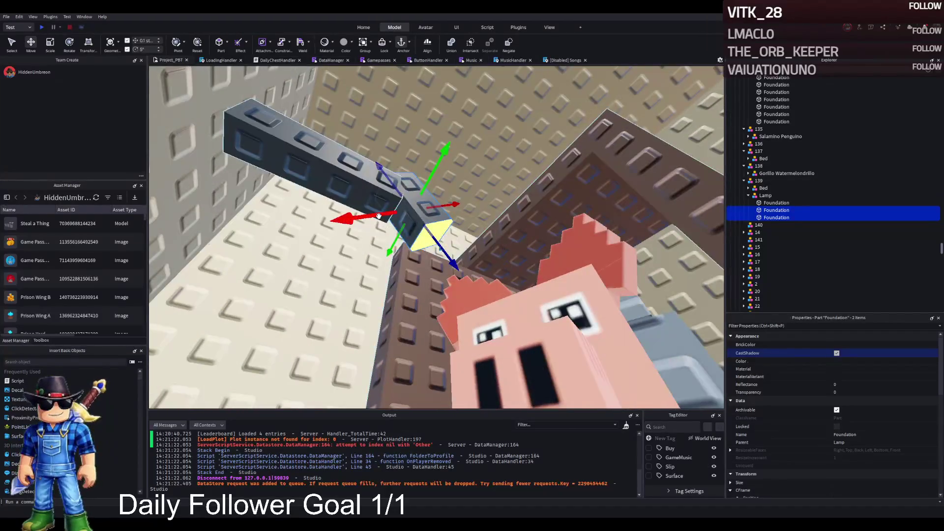
{"action": "mouse_move", "coordinate": [382, 202]}
{"action": "left_mouse_down"}
{"action": "mouse_move", "coordinate": [373, 222]}
{"action": "mouse_move", "coordinate": [374, 210]}
{"action": "left_mouse_up"}
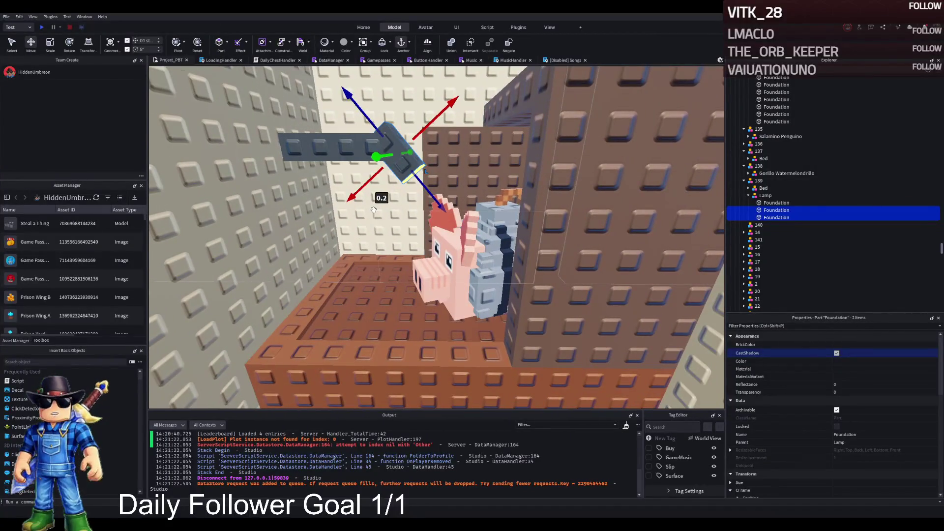
Move the Bed from folder 139 into folder 140.
{"action": "left_click", "coordinate": [754, 197]}
{"action": "left_click", "coordinate": [756, 189]}
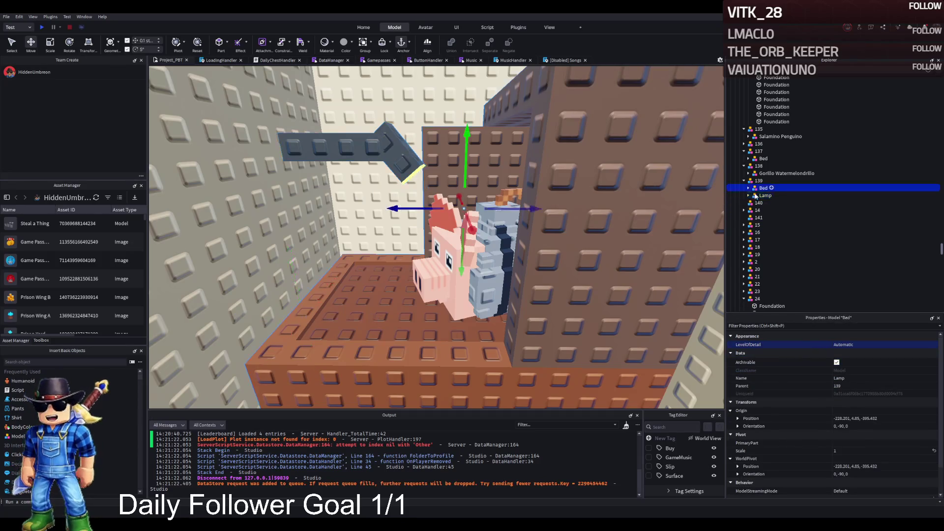
{"action": "left_click_drag", "start_coordinate": [760, 205], "coordinate": [759, 203]}
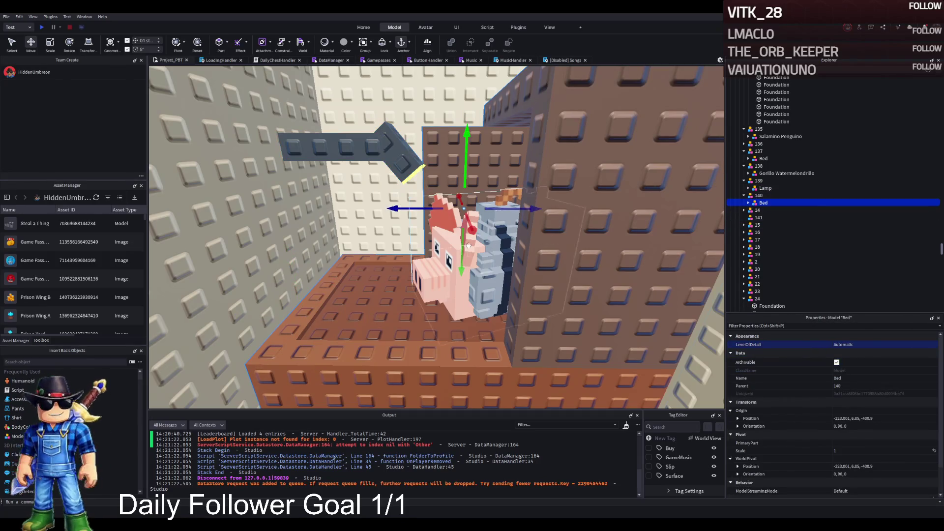
Move the Svinina_Bombardino pig model into folder 141.
{"action": "left_click", "coordinate": [440, 274]}
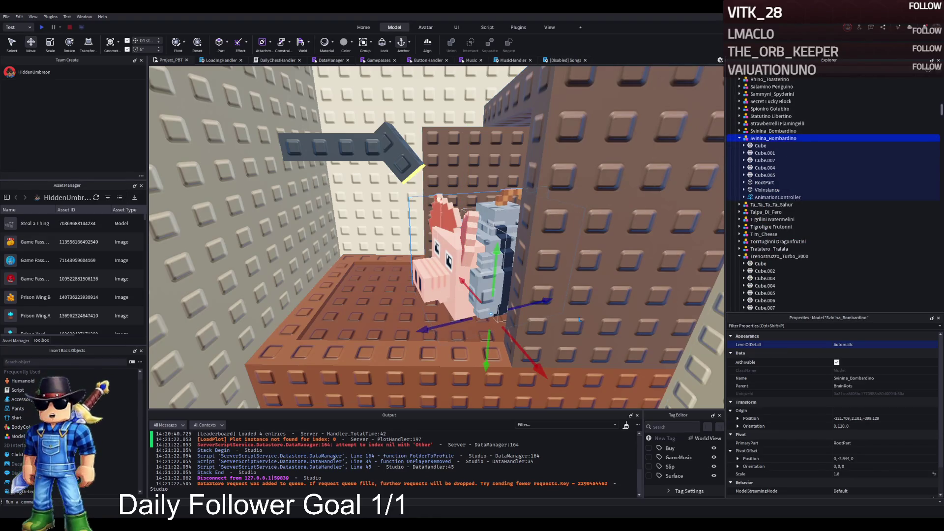
{"action": "left_click", "coordinate": [396, 151], "text": "ctrl"}
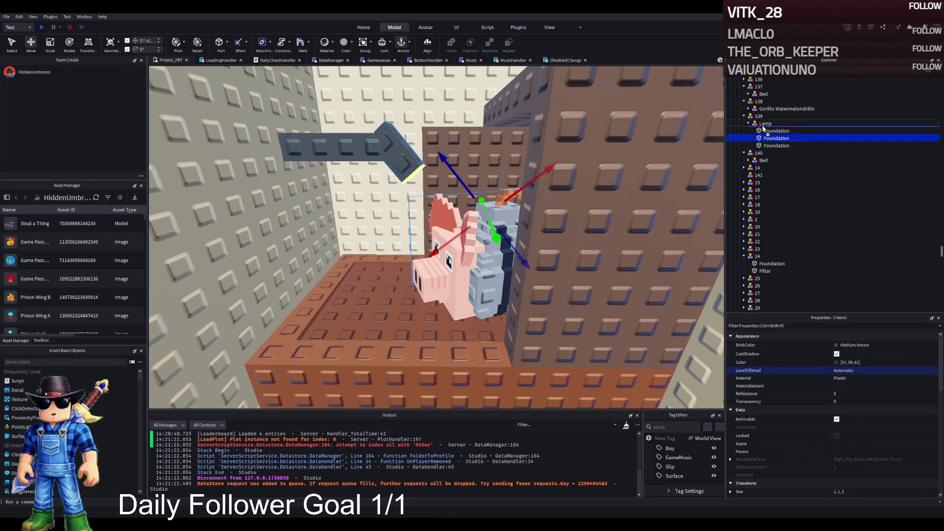
{"action": "left_click_drag", "start_coordinate": [762, 125], "coordinate": [770, 127]}
{"action": "left_click", "coordinate": [782, 124]}
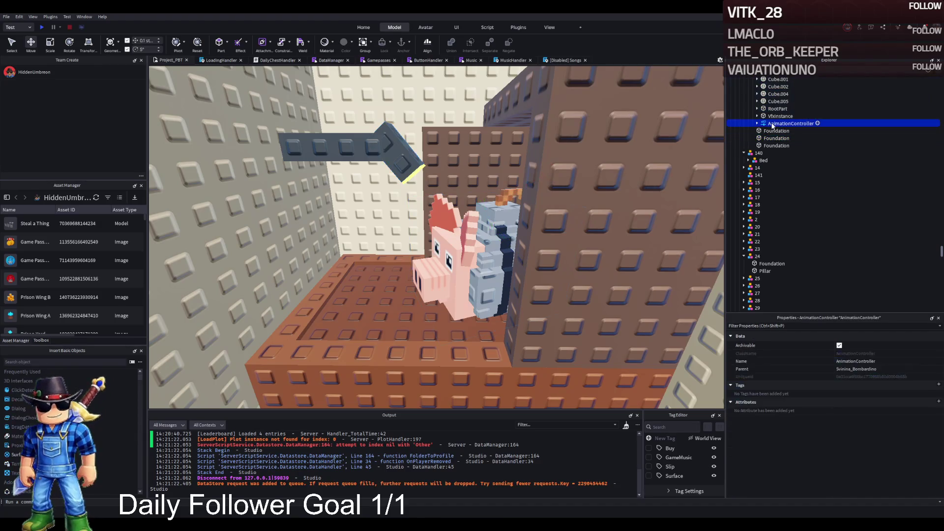
{"action": "left_click_drag", "start_coordinate": [761, 200], "coordinate": [762, 190]}
{"action": "left_click", "coordinate": [783, 192]}
{"action": "key", "text": "Return"}
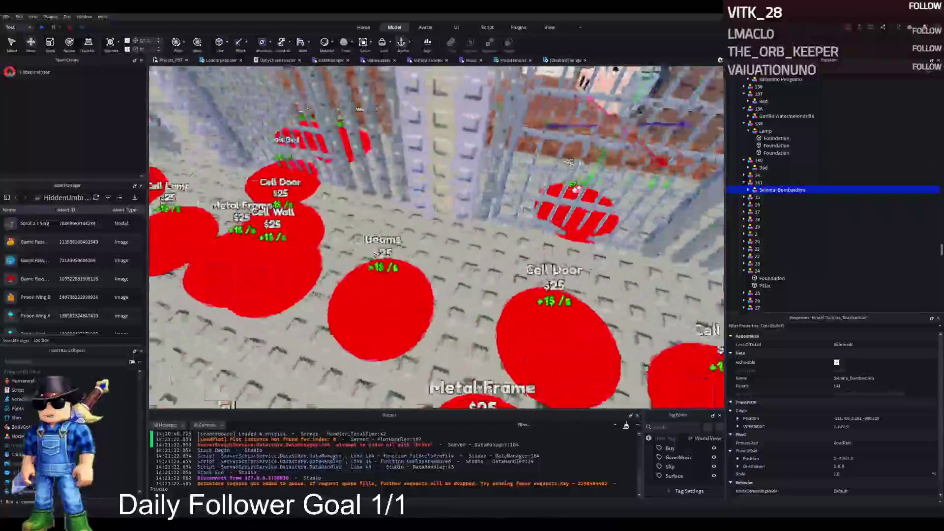
Rename the copied purchase pad from 138 to 139.
{"action": "scroll", "coordinate": [520, 227], "scroll_direction": "down", "scroll_amount": 3}
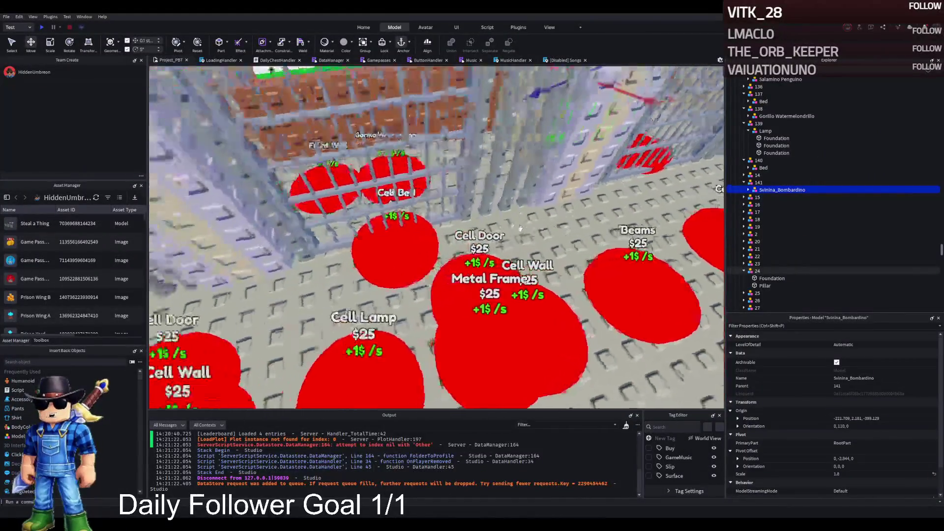
{"action": "scroll", "coordinate": [520, 228], "scroll_direction": "down", "scroll_amount": 3}
{"action": "left_click", "coordinate": [468, 263]}
{"action": "scroll", "coordinate": [469, 263], "scroll_direction": "up", "scroll_amount": 1}
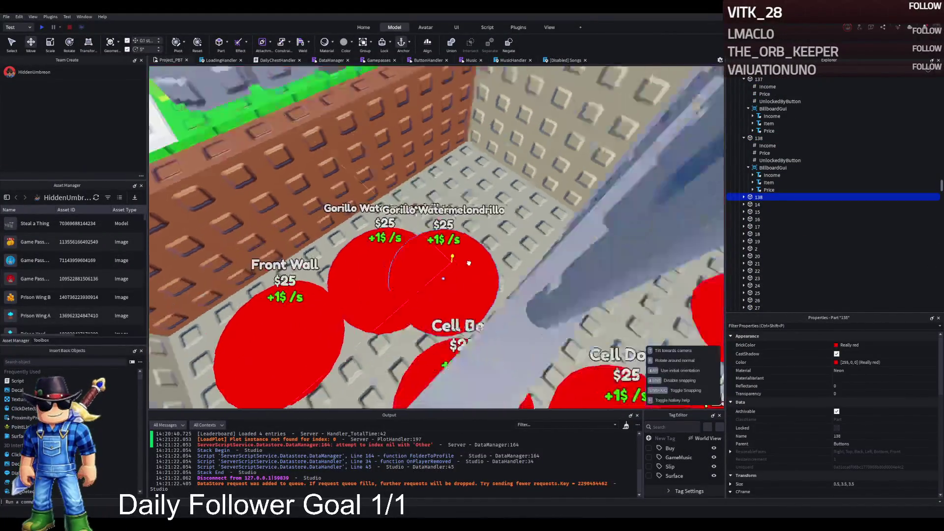
{"action": "scroll", "coordinate": [468, 263], "scroll_direction": "down", "scroll_amount": 3}
{"action": "double_click", "coordinate": [831, 196]}
{"action": "type", "text": "139"}
{"action": "key", "text": "Return"}
Set pad 139's UnlockedByButton value to 138.
{"action": "left_click", "coordinate": [744, 197]}
{"action": "left_click", "coordinate": [780, 219]}
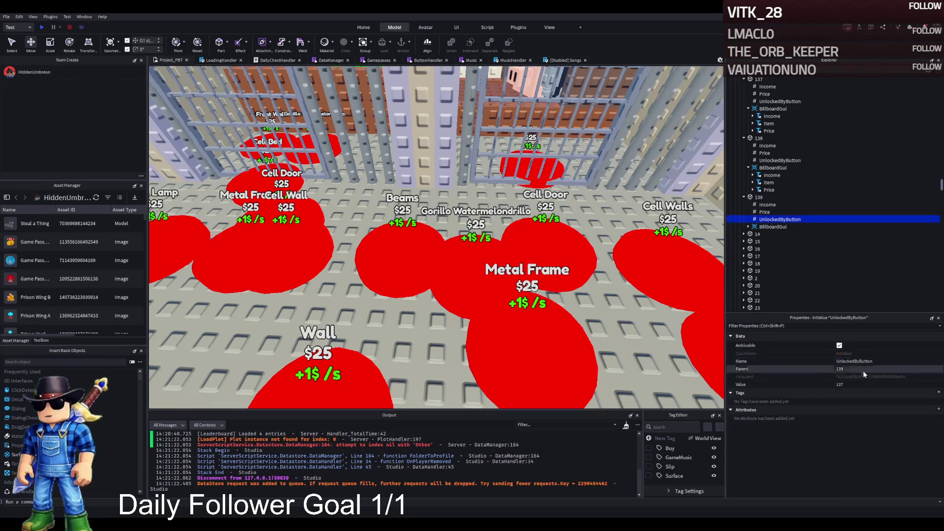
{"action": "left_click", "coordinate": [868, 384]}
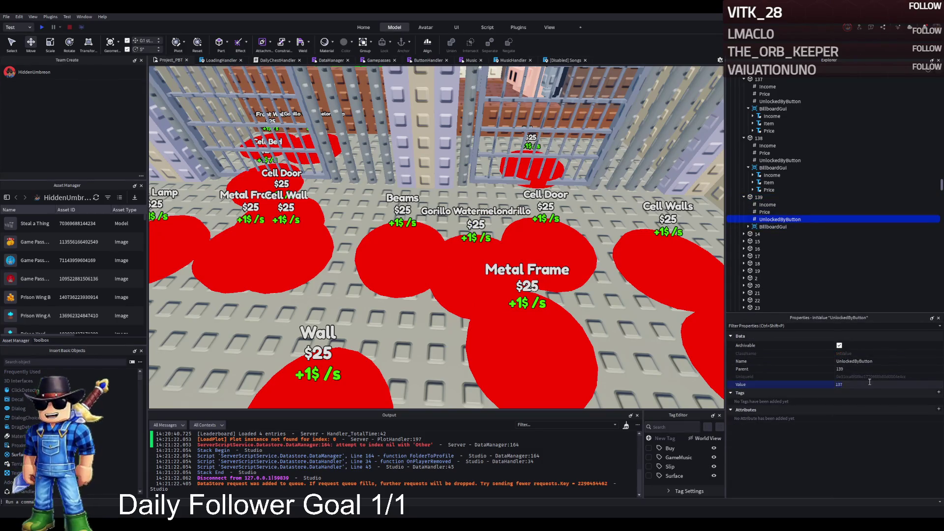
{"action": "type", "text": "138"}
{"action": "key", "text": "Return"}
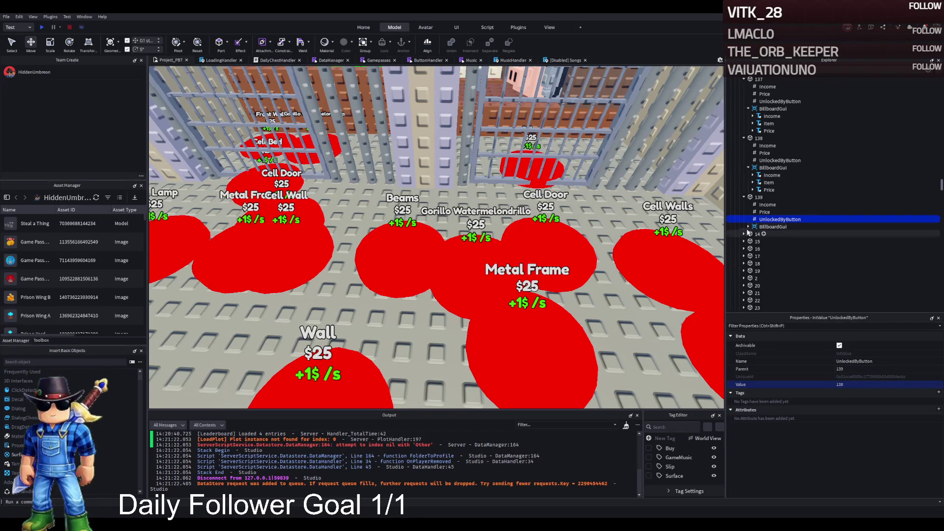
Change pad 139's Item label text to 'Cell Lamp'.
{"action": "left_click", "coordinate": [759, 242]}
{"action": "scroll", "coordinate": [834, 373], "scroll_direction": "down", "scroll_amount": 10}
{"action": "left_click", "coordinate": [869, 355]}
{"action": "type", "text": "C"}
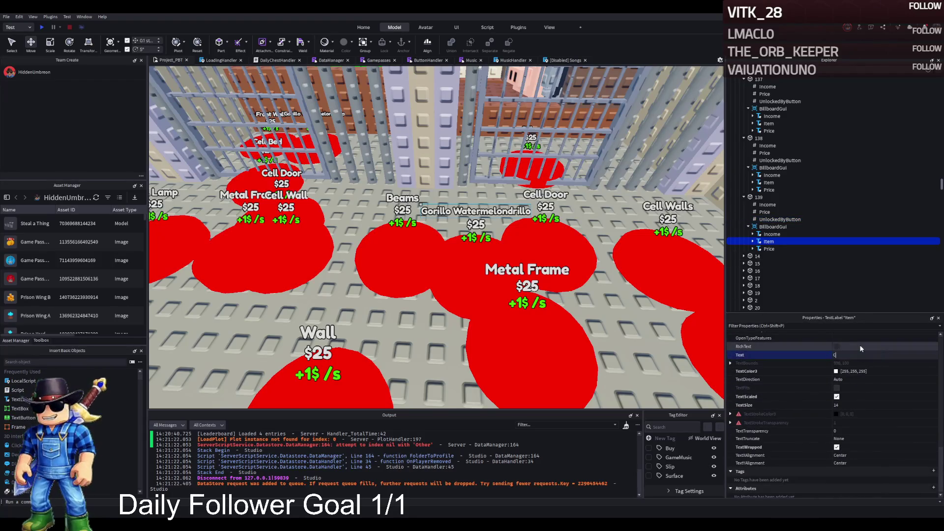
{"action": "type", "text": "ell Lamp"}
{"action": "key", "text": "Return"}
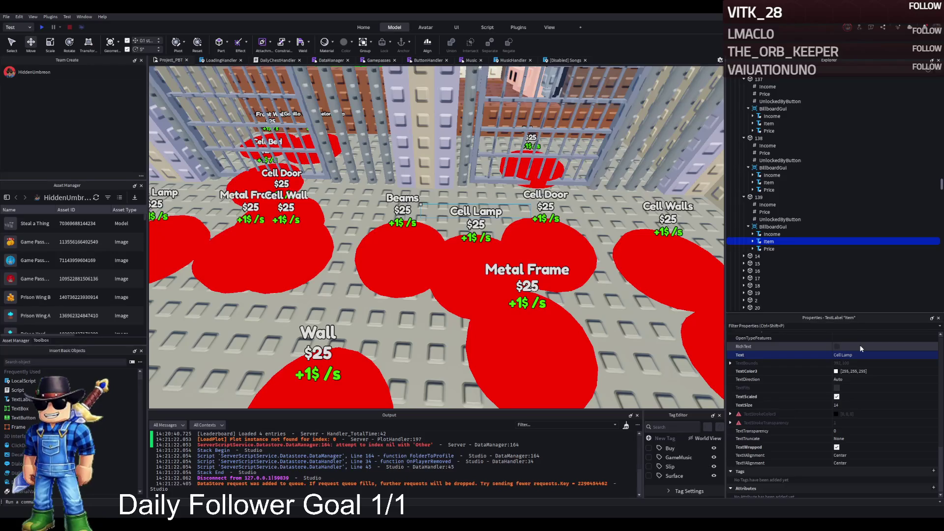
{"action": "left_click", "coordinate": [758, 197]}
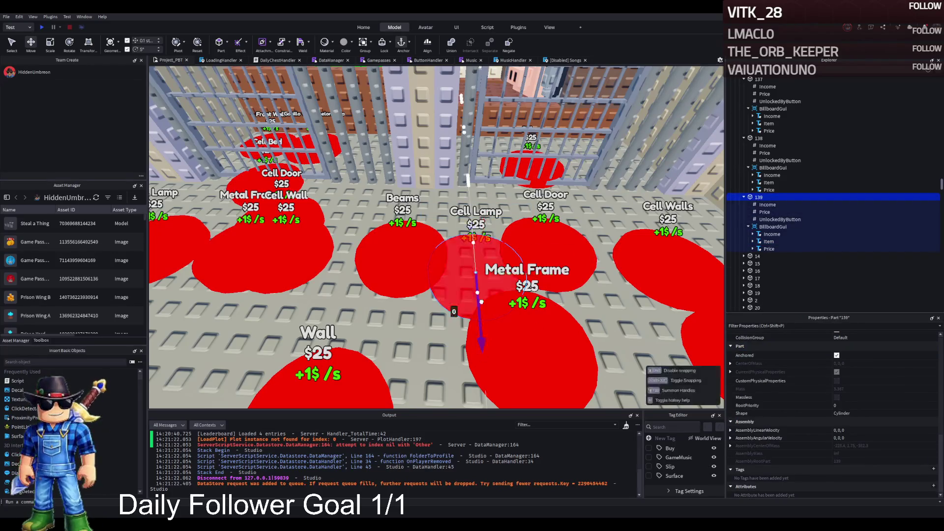
Duplicate pad 139, slide the copy back, and rename it 140.
{"action": "key", "text": "ctrl+d"}
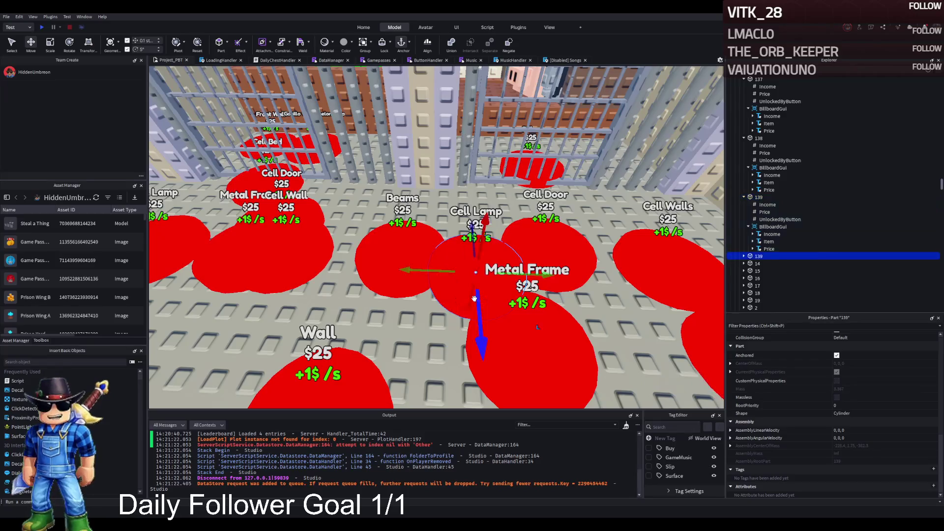
{"action": "mouse_move", "coordinate": [474, 298]}
{"action": "left_mouse_down"}
{"action": "mouse_move", "coordinate": [470, 185]}
{"action": "mouse_move", "coordinate": [541, 194]}
{"action": "mouse_move", "coordinate": [522, 204]}
{"action": "left_mouse_up"}
{"action": "key", "text": "F2"}
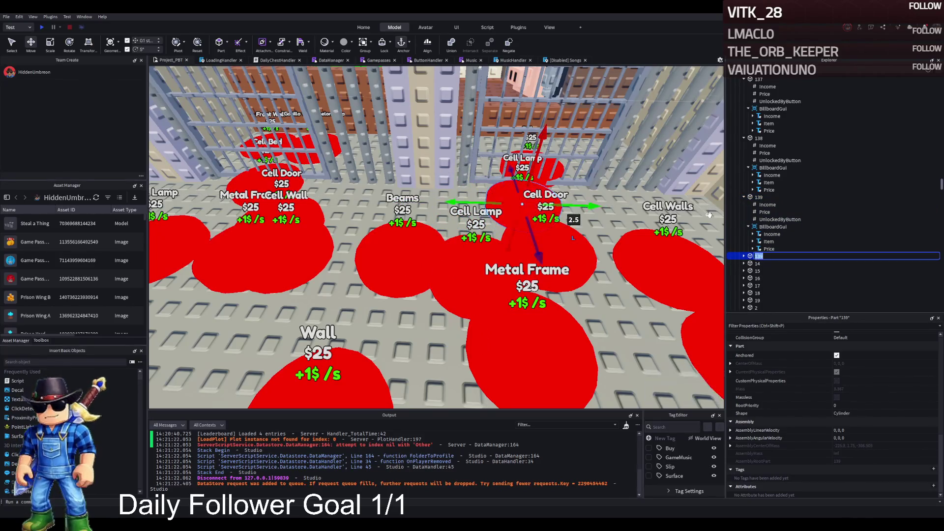
{"action": "type", "text": "140"}
{"action": "key", "text": "Return"}
Set pad 140's UnlockedByButton value to 139.
{"action": "left_click", "coordinate": [743, 257]}
{"action": "left_click", "coordinate": [767, 263]}
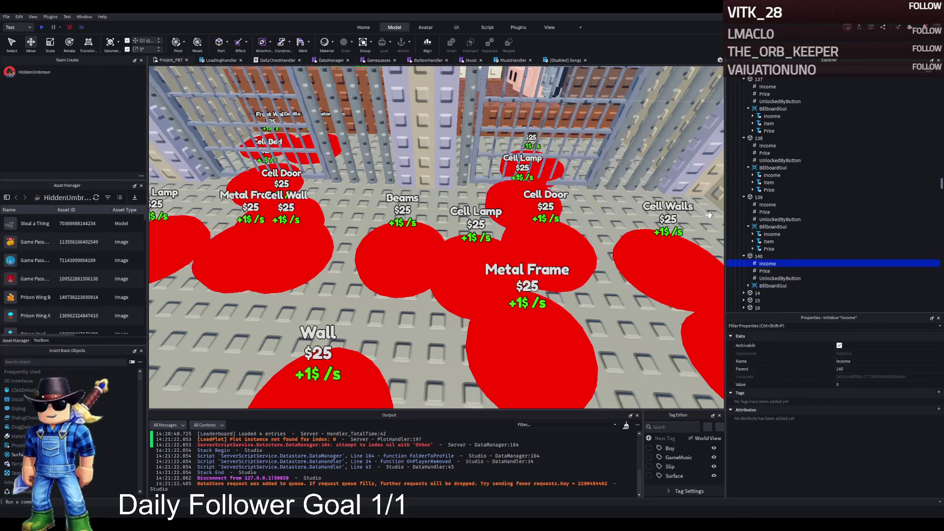
{"action": "left_click", "coordinate": [779, 279]}
{"action": "left_click", "coordinate": [869, 385]}
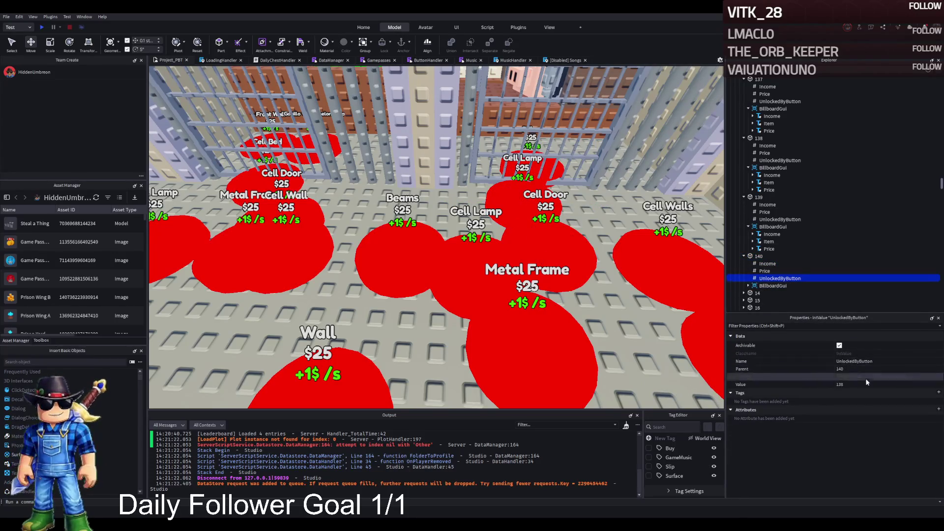
{"action": "key", "text": "BackSpace"}
{"action": "type", "text": "9"}
{"action": "key", "text": "Return"}
Change pad 140's billboard Item label text to 'Cell Bed'.
{"action": "left_click", "coordinate": [777, 287]}
{"action": "double_click", "coordinate": [777, 288]}
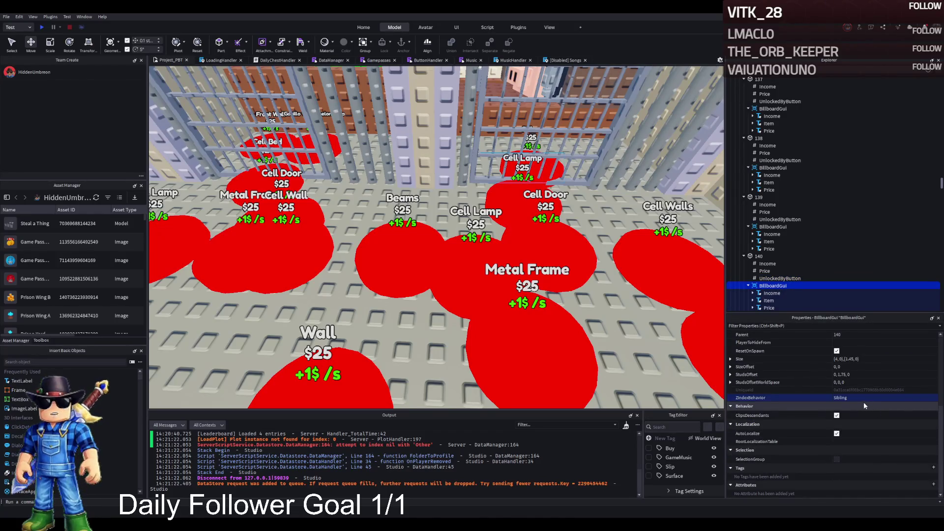
{"action": "left_click", "coordinate": [768, 300]}
{"action": "scroll", "coordinate": [868, 399], "scroll_direction": "down", "scroll_amount": 10}
{"action": "left_click", "coordinate": [879, 413]}
{"action": "type", "text": "Cell Bed"}
{"action": "key", "text": "Return"}
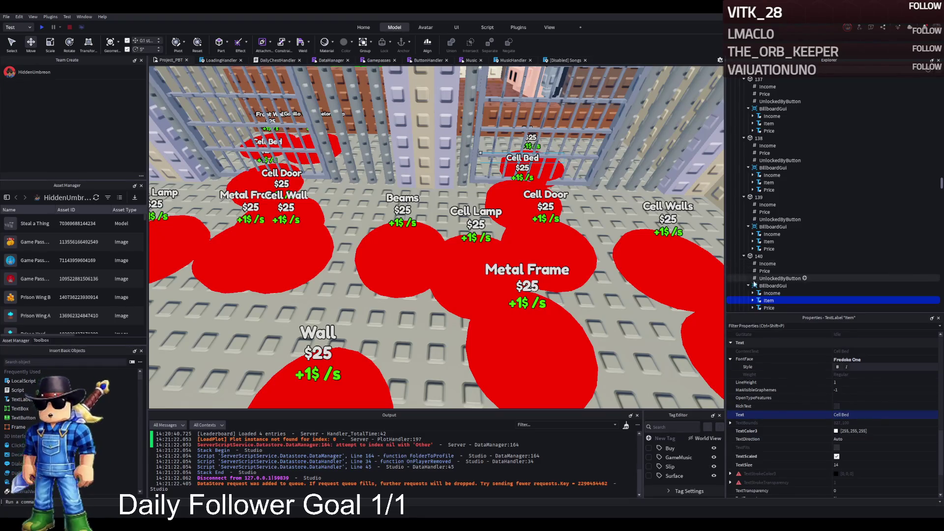
{"action": "left_click", "coordinate": [809, 256]}
{"action": "key", "text": "Left"}
{"action": "key", "text": "F2"}
Rename the new pad copy to 141 and move it into the back cell.
{"action": "type", "text": "4"}
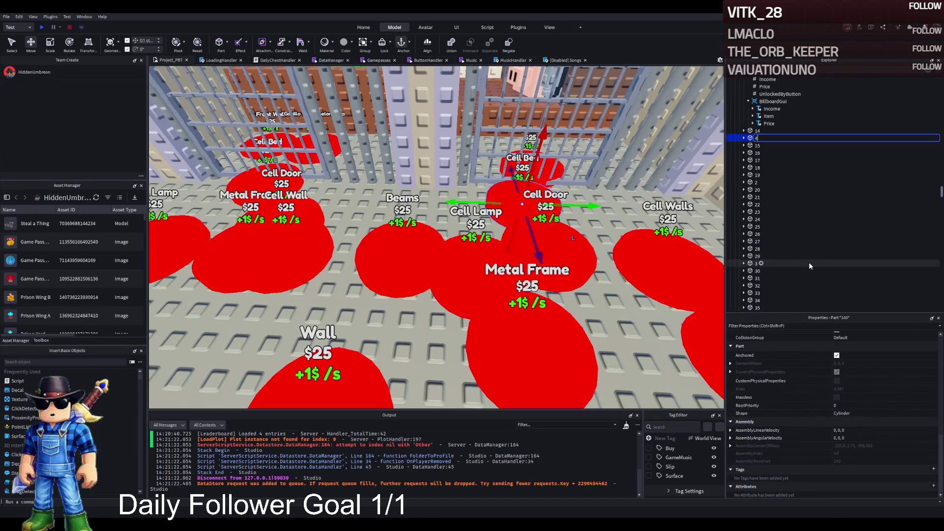
{"action": "type", "text": "1"}
{"action": "key", "text": "Return"}
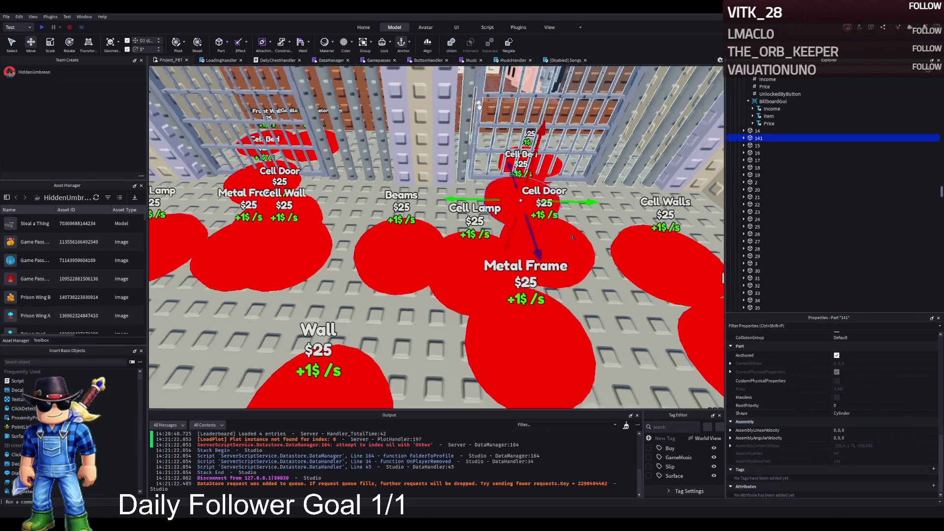
{"action": "scroll", "coordinate": [479, 106], "scroll_direction": "up", "scroll_amount": 3}
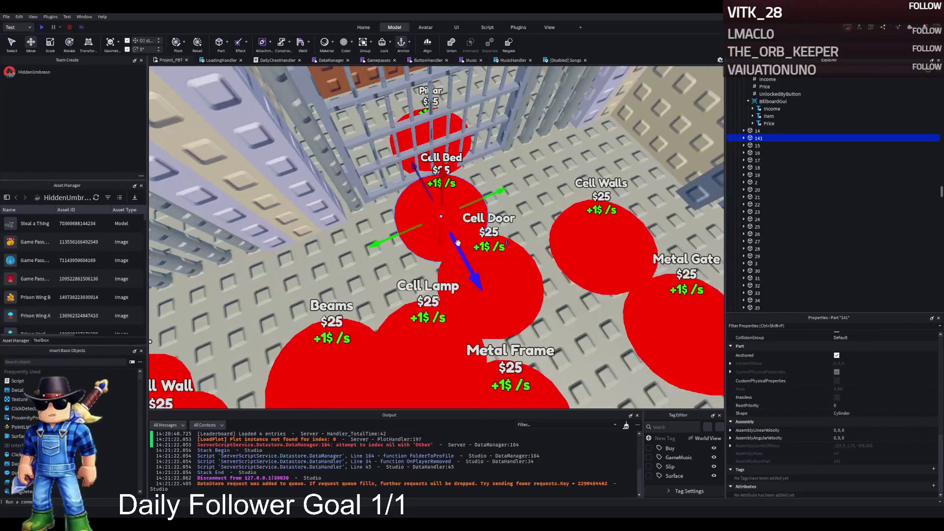
{"action": "left_click_drag", "start_coordinate": [441, 218], "coordinate": [421, 181]}
{"action": "left_click_drag", "start_coordinate": [445, 124], "coordinate": [486, 120]}
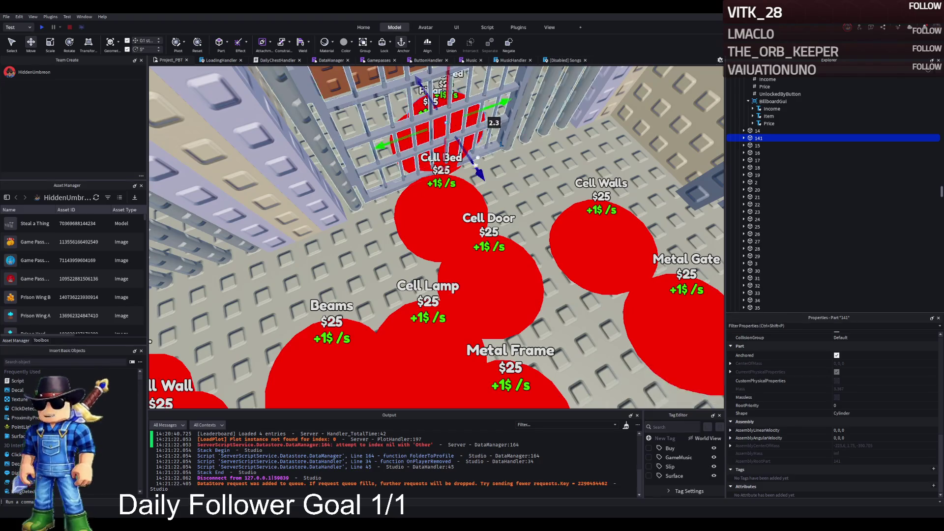
{"action": "left_click", "coordinate": [436, 203], "text": "ctrl"}
{"action": "mouse_move", "coordinate": [425, 173]}
{"action": "left_mouse_down"}
{"action": "mouse_move", "coordinate": [425, 202]}
{"action": "mouse_move", "coordinate": [415, 205]}
{"action": "left_mouse_up"}
Label pad 141's item 'Bed Cover' and duplicate it as pad 142.
{"action": "left_click", "coordinate": [744, 138]}
{"action": "left_click", "coordinate": [752, 167]}
{"action": "left_click", "coordinate": [748, 167]}
{"action": "left_click", "coordinate": [769, 182]}
{"action": "scroll", "coordinate": [860, 423], "scroll_direction": "down", "scroll_amount": 10}
{"action": "left_click", "coordinate": [868, 350]}
{"action": "type", "text": "Bed Cove"}
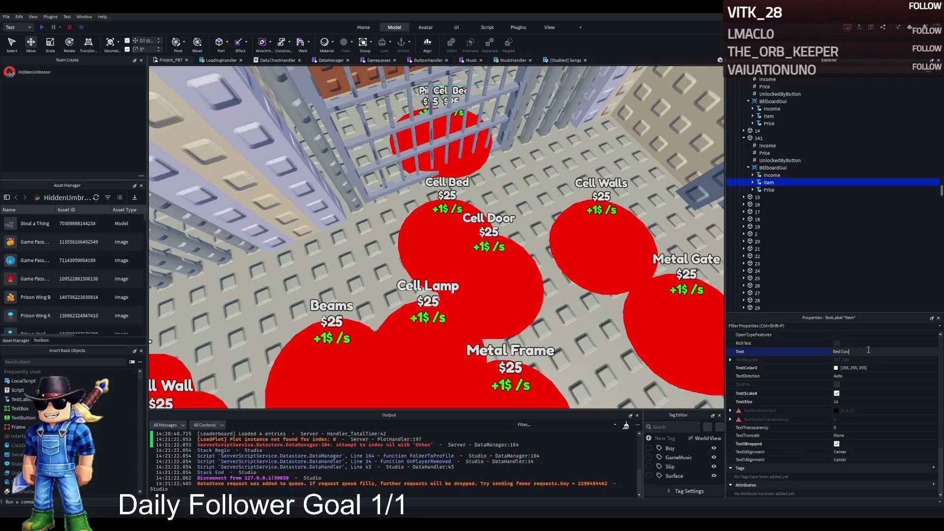
{"action": "type", "text": "r"}
{"action": "left_click", "coordinate": [755, 139]}
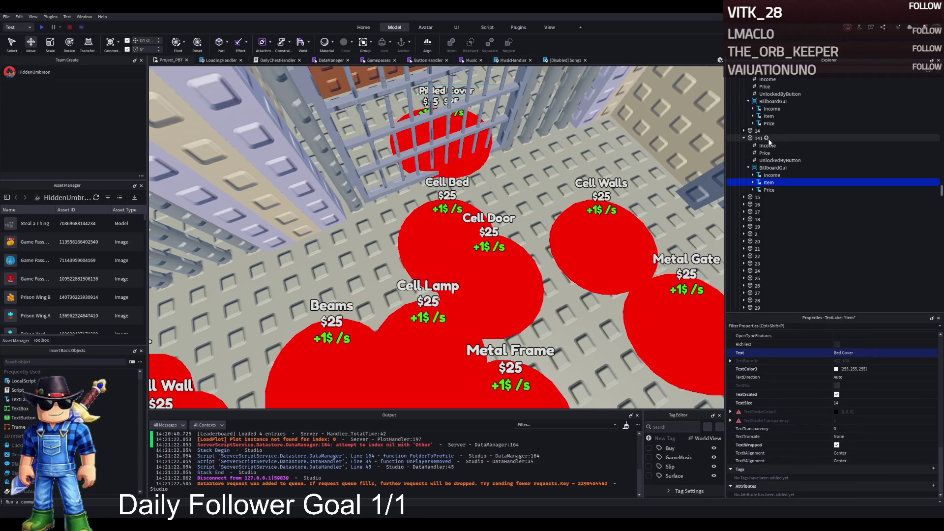
{"action": "key", "text": "ctrl+d"}
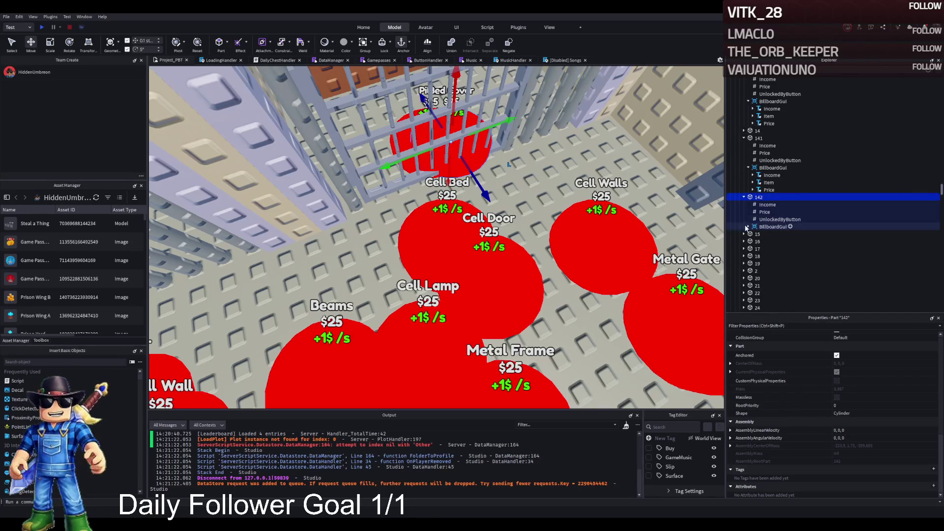
Change pad 142's Item label text to 'Svinina Bombardino'.
{"action": "left_click", "coordinate": [761, 241]}
{"action": "scroll", "coordinate": [856, 401], "scroll_direction": "down", "scroll_amount": 5}
{"action": "left_click", "coordinate": [888, 352]}
{"action": "key", "text": "ctrl+a"}
{"action": "type", "text": "Svinina Bombardino"}
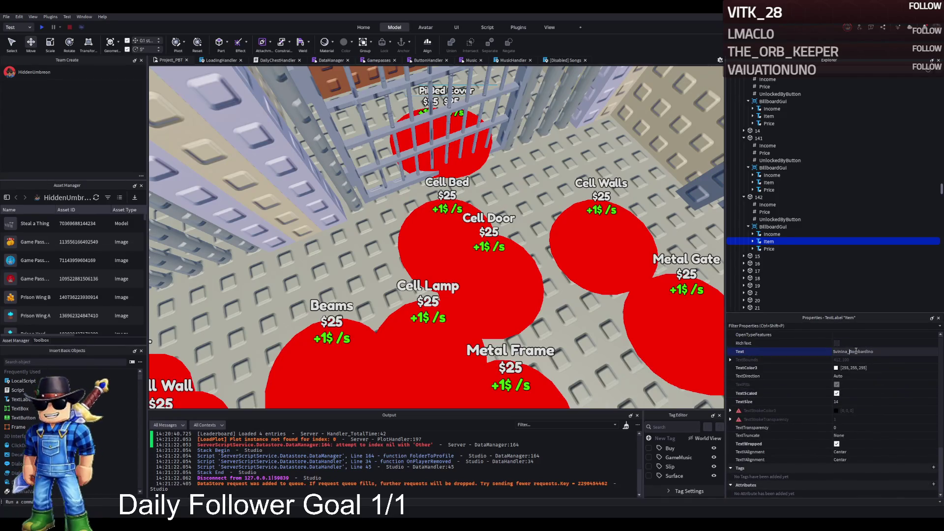
{"action": "key", "text": "Return"}
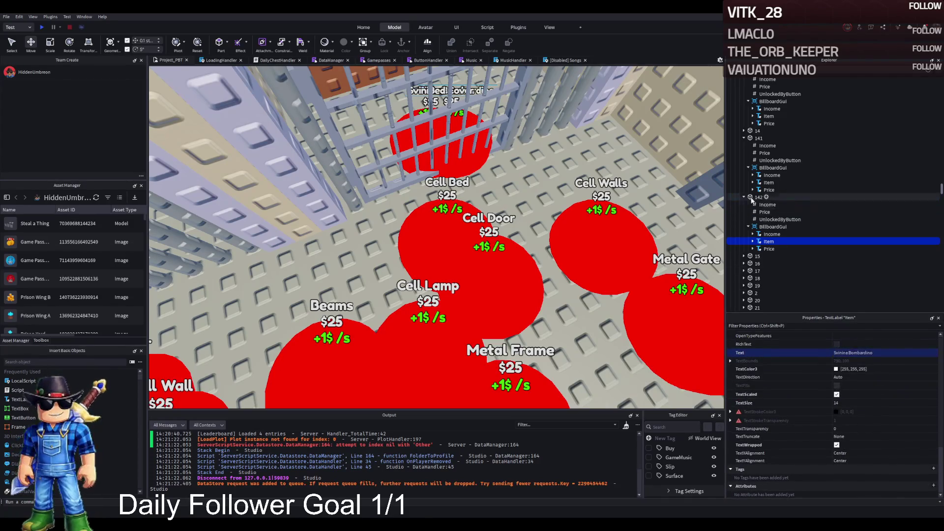
Set pad 142's UnlockedByButton value to 141 and pad 141's to 140.
{"action": "left_click", "coordinate": [739, 196]}
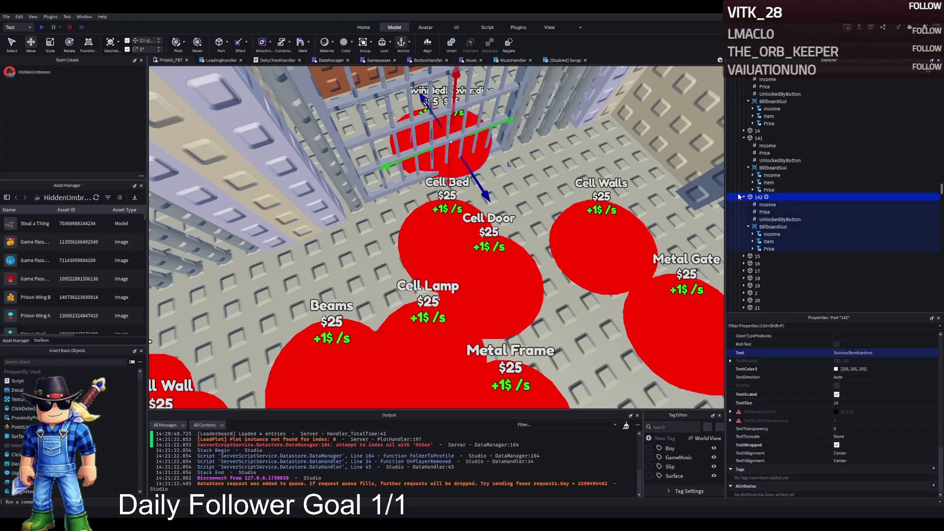
{"action": "left_click", "coordinate": [779, 220]}
{"action": "left_click", "coordinate": [866, 384]}
{"action": "type", "text": "141"}
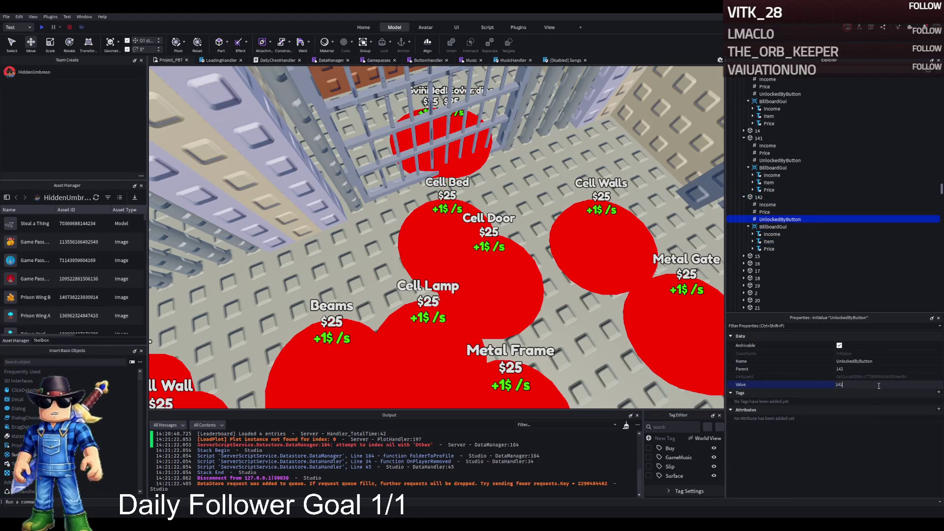
{"action": "left_click", "coordinate": [780, 160]}
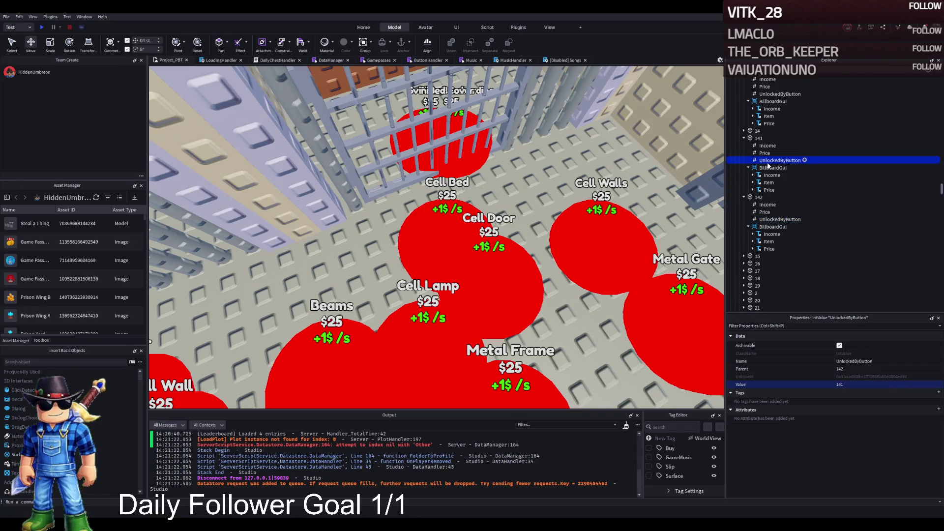
{"action": "left_click", "coordinate": [860, 384]}
{"action": "type", "text": "140"}
{"action": "key", "text": "Return"}
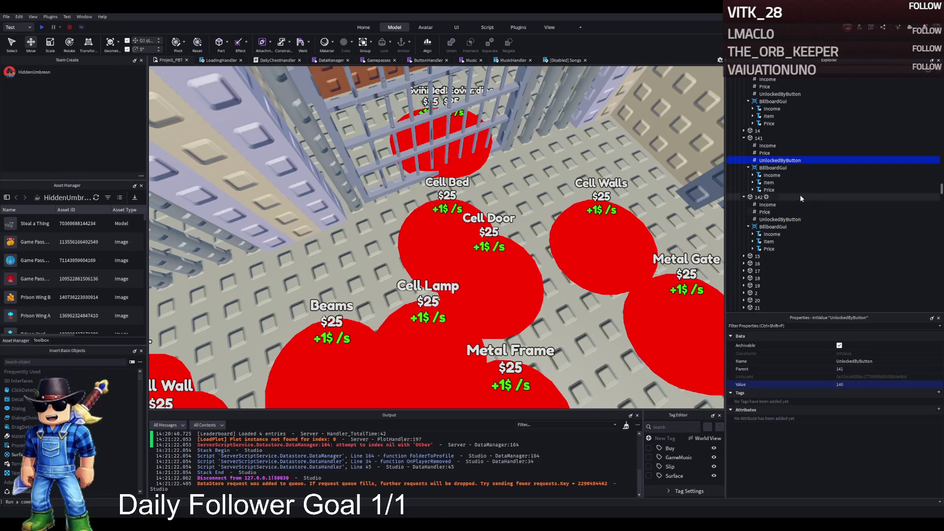
{"action": "left_click", "coordinate": [761, 153]}
{"action": "scroll", "coordinate": [760, 153], "scroll_direction": "up", "scroll_amount": 5}
Set the Price values of buttons 139 and 140 to 20000 and 20500.
{"action": "left_click", "coordinate": [758, 151]}
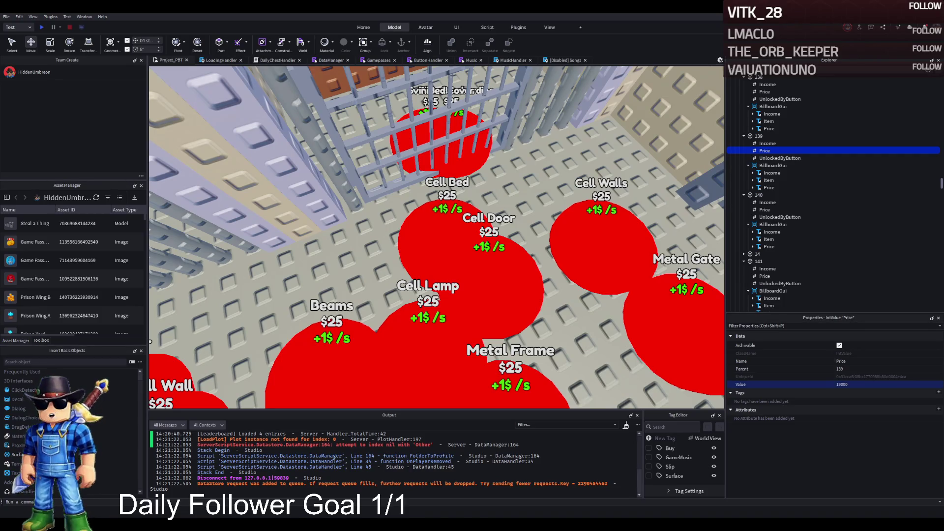
{"action": "left_click", "coordinate": [870, 384]}
{"action": "type", "text": "20000"}
{"action": "key", "text": "Return"}
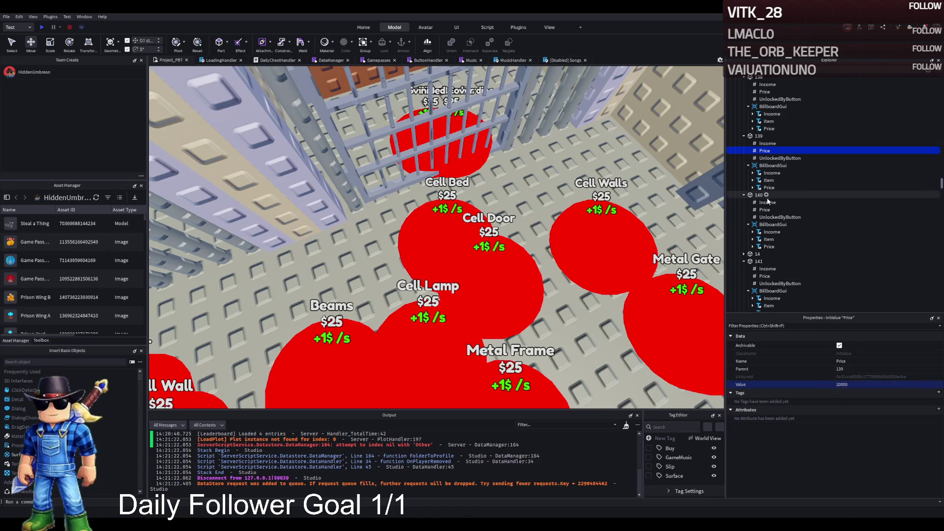
{"action": "left_click", "coordinate": [764, 210]}
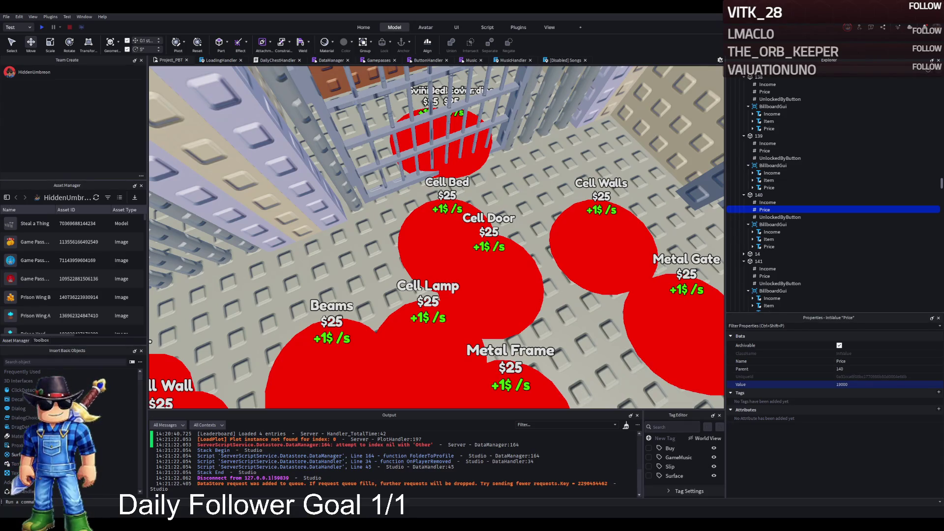
{"action": "double_click", "coordinate": [842, 384]}
{"action": "type", "text": "20500"}
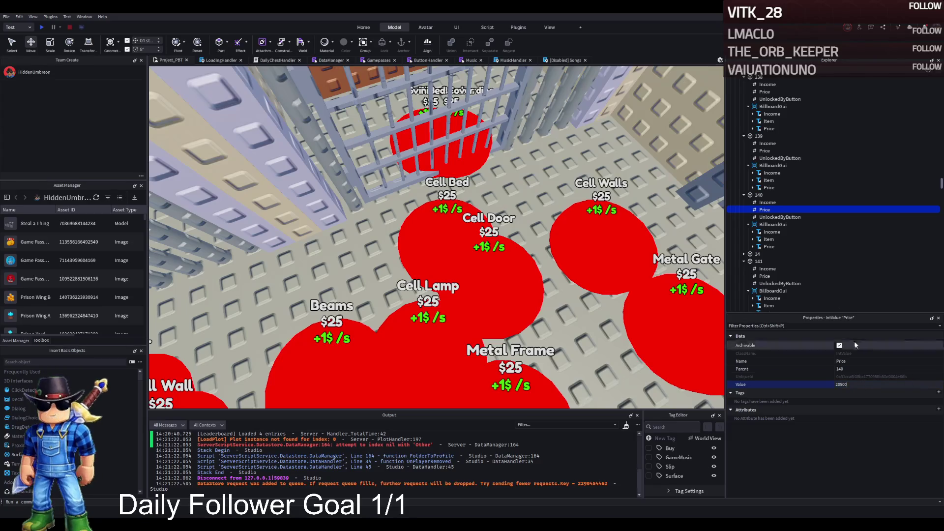
{"action": "left_click", "coordinate": [766, 253]}
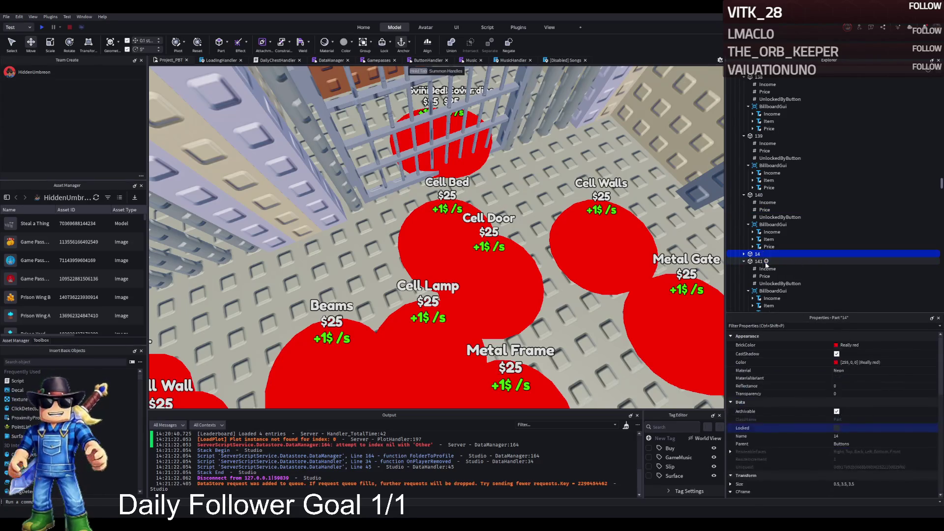
Set the Price values of buttons 141 and 142 to 21000 and 22000.
{"action": "left_click", "coordinate": [766, 262]}
{"action": "scroll", "coordinate": [781, 266], "scroll_direction": "down", "scroll_amount": 2}
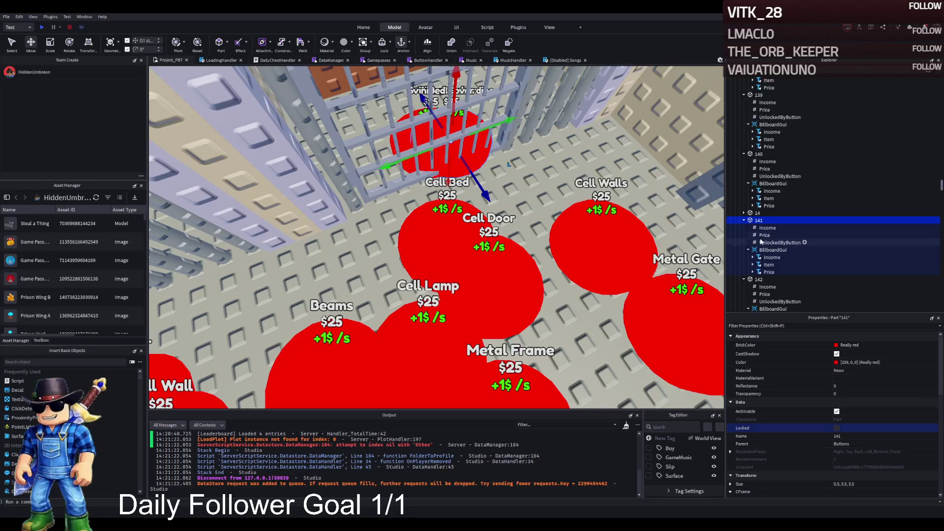
{"action": "left_click", "coordinate": [763, 235]}
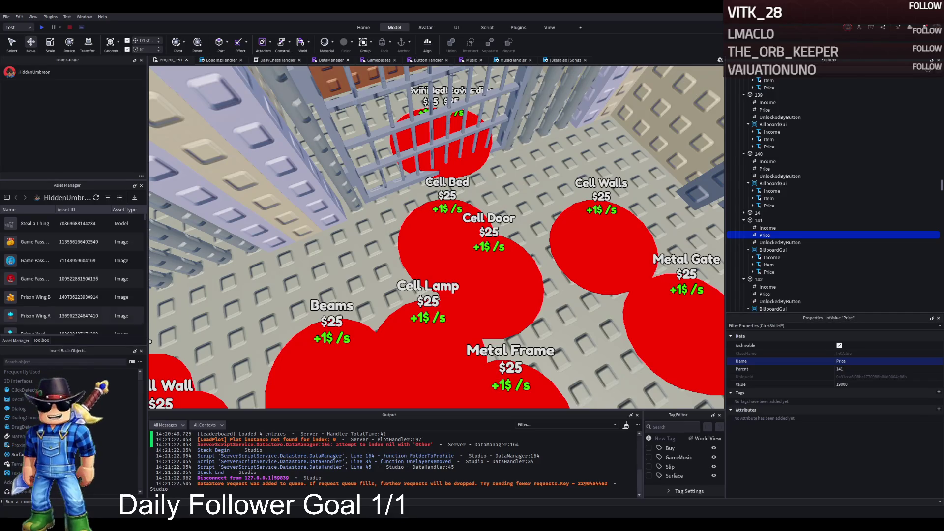
{"action": "left_click", "coordinate": [842, 385]}
{"action": "type", "text": "21000"}
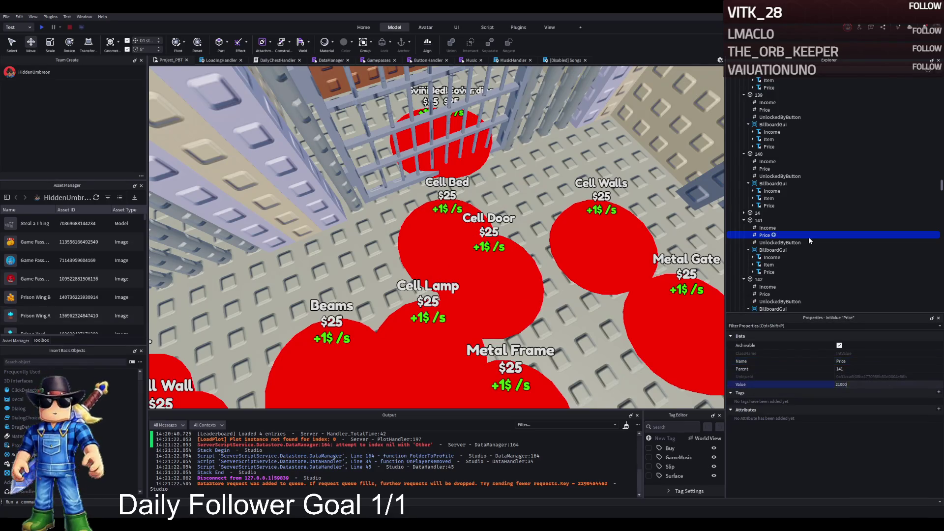
{"action": "left_click", "coordinate": [758, 280]}
{"action": "left_click", "coordinate": [764, 294]}
{"action": "left_click", "coordinate": [852, 387]}
{"action": "type", "text": "20"}
{"action": "key", "text": "Return"}
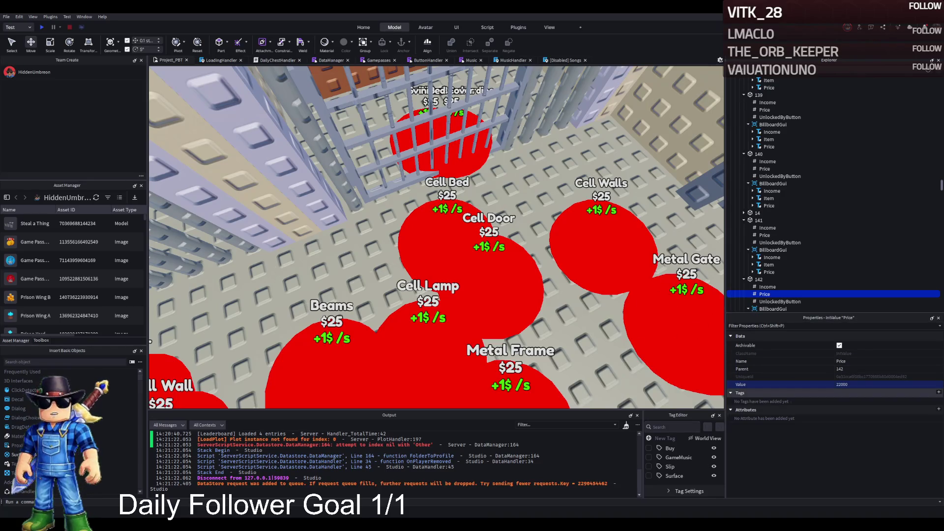
{"action": "scroll", "coordinate": [767, 291], "scroll_direction": "down", "scroll_amount": 2}
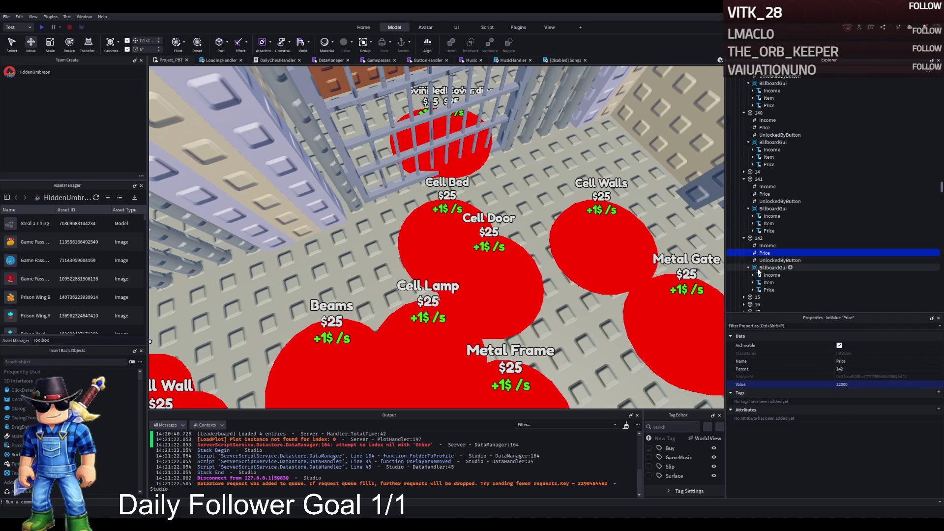
{"action": "left_click", "coordinate": [768, 224]}
Focus on buy pad 142 and move it about 3.3 studs away from the overlapping pads.
{"action": "scroll", "coordinate": [854, 400], "scroll_direction": "down", "scroll_amount": 10}
{"action": "scroll", "coordinate": [853, 403], "scroll_direction": "down", "scroll_amount": 3}
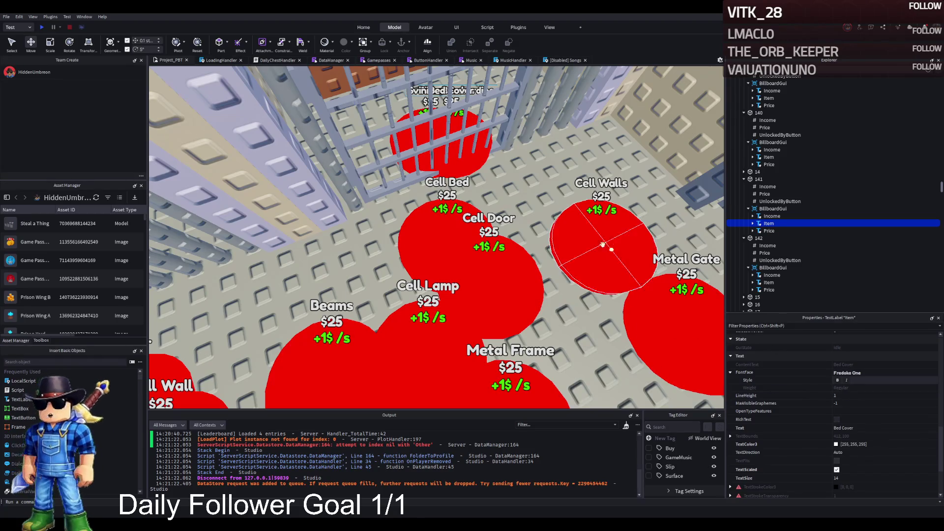
{"action": "key", "text": "f"}
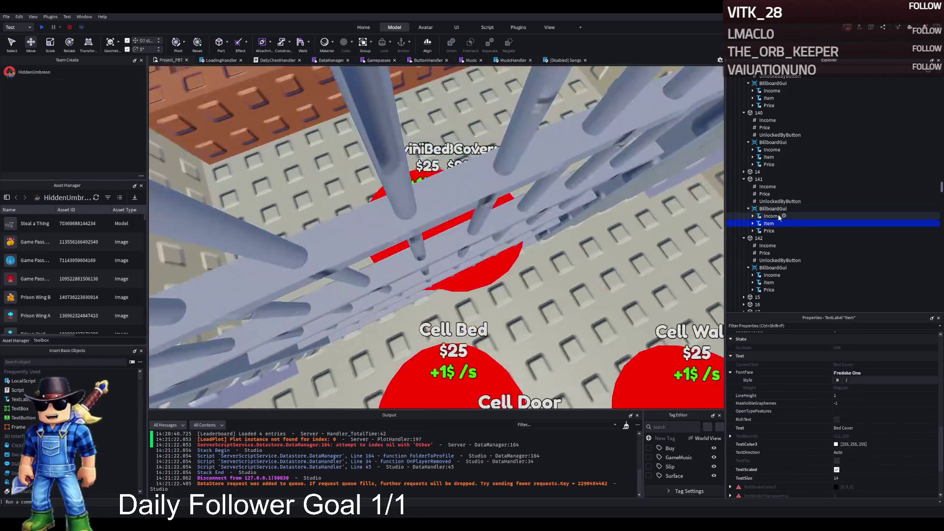
{"action": "left_click", "coordinate": [760, 238]}
{"action": "key", "text": "f"}
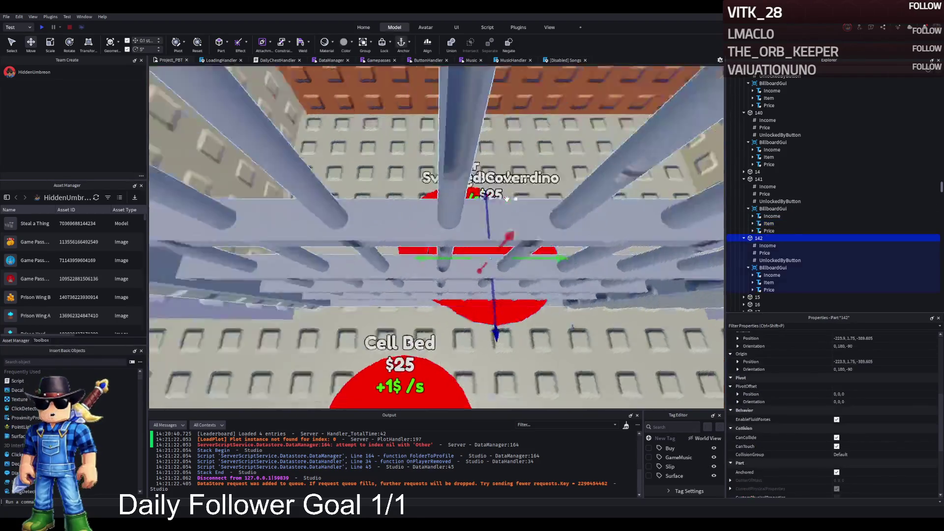
{"action": "left_click_drag", "start_coordinate": [478, 265], "coordinate": [492, 166]}
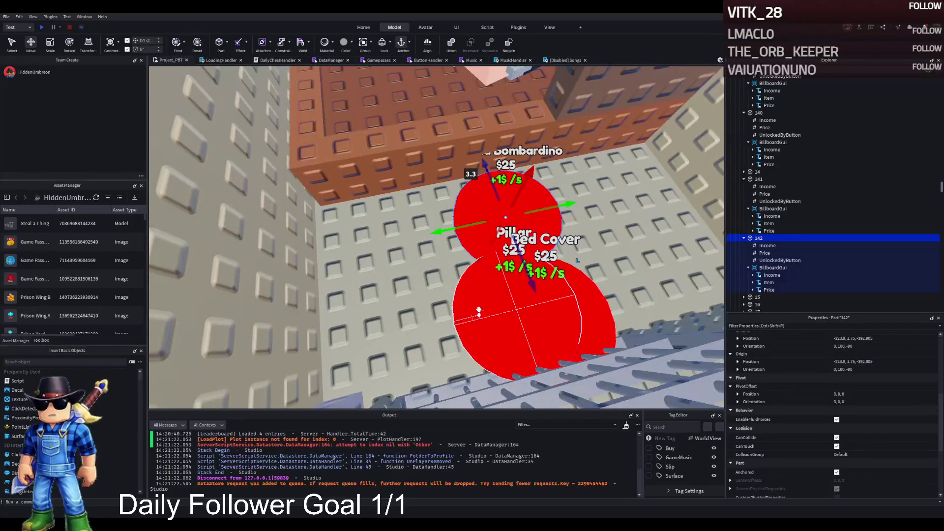
{"action": "left_click_drag", "start_coordinate": [454, 229], "coordinate": [345, 258]}
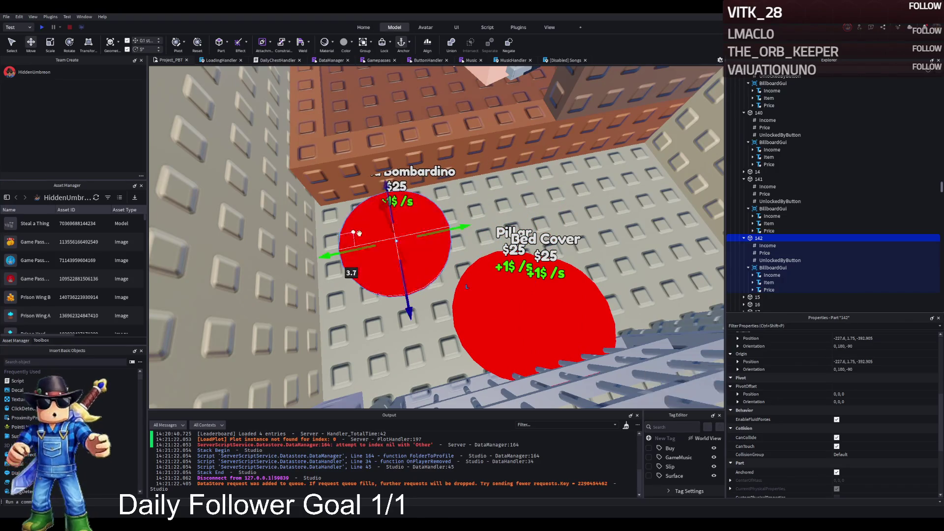
Reposition pads 141 and 140 so they no longer overlap.
{"action": "left_click", "coordinate": [583, 293]}
{"action": "left_click_drag", "start_coordinate": [583, 294], "coordinate": [473, 297]}
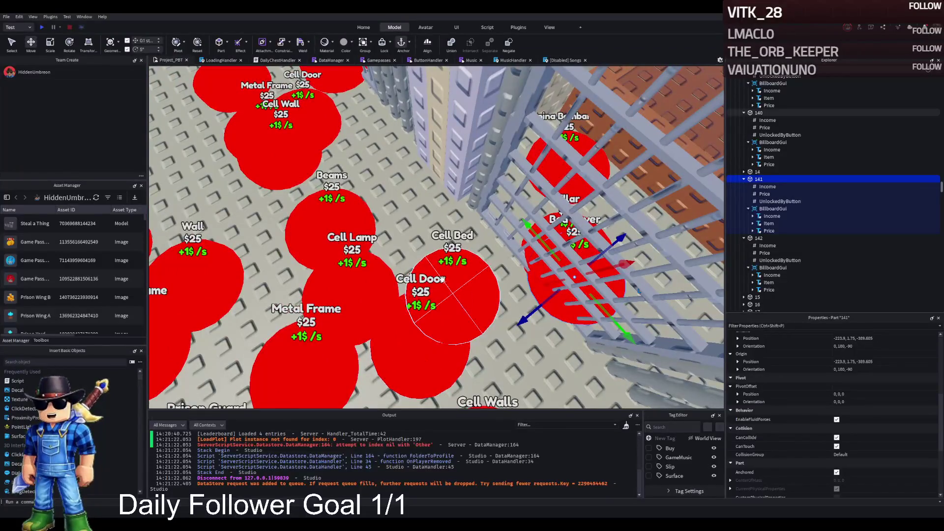
{"action": "left_click_drag", "start_coordinate": [443, 279], "coordinate": [428, 254]}
{"action": "left_click", "coordinate": [565, 246]}
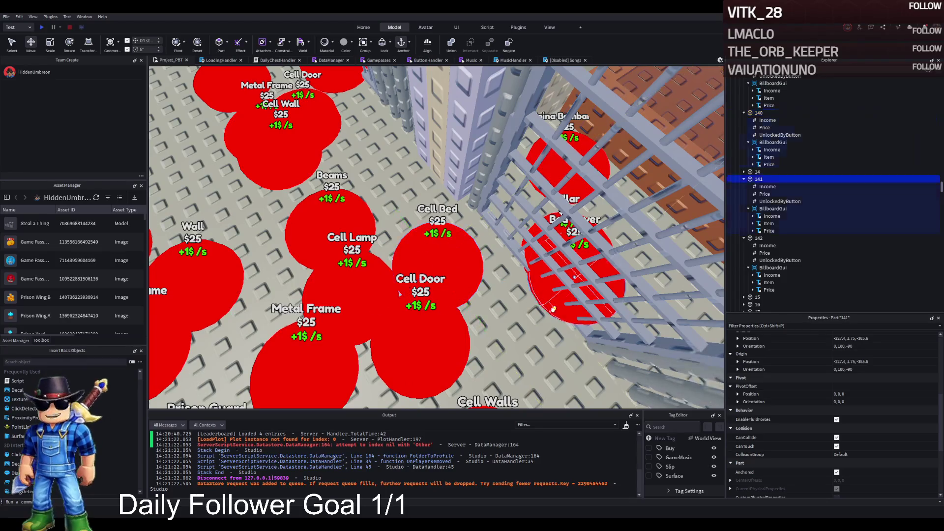
{"action": "key", "text": "d"}
Nudge pad 142 1.6 studs clear of the Pillar and check its UnlockedByButton value.
{"action": "left_click", "coordinate": [452, 137]}
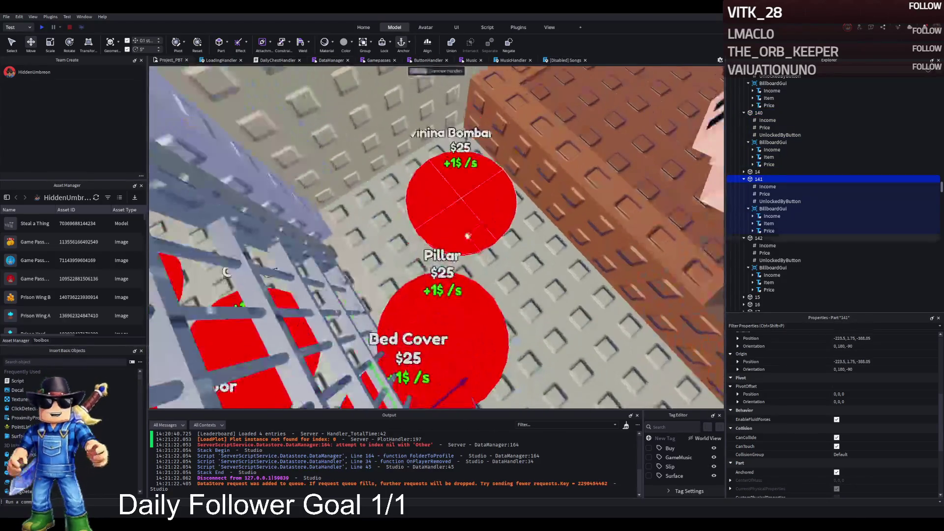
{"action": "mouse_move", "coordinate": [489, 158]}
{"action": "left_mouse_down"}
{"action": "mouse_move", "coordinate": [512, 182]}
{"action": "mouse_move", "coordinate": [531, 279]}
{"action": "left_mouse_up"}
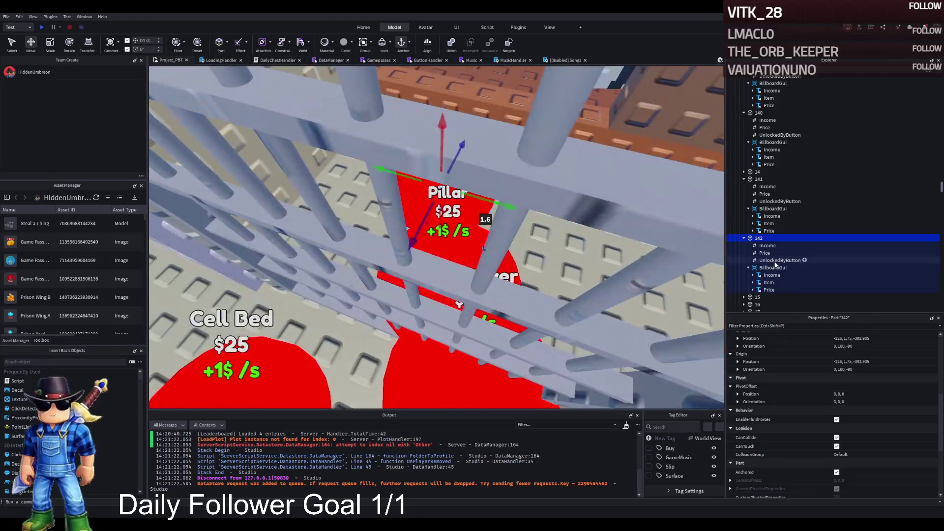
{"action": "left_click", "coordinate": [780, 260]}
{"action": "scroll", "coordinate": [667, 261], "scroll_direction": "down", "scroll_amount": 6}
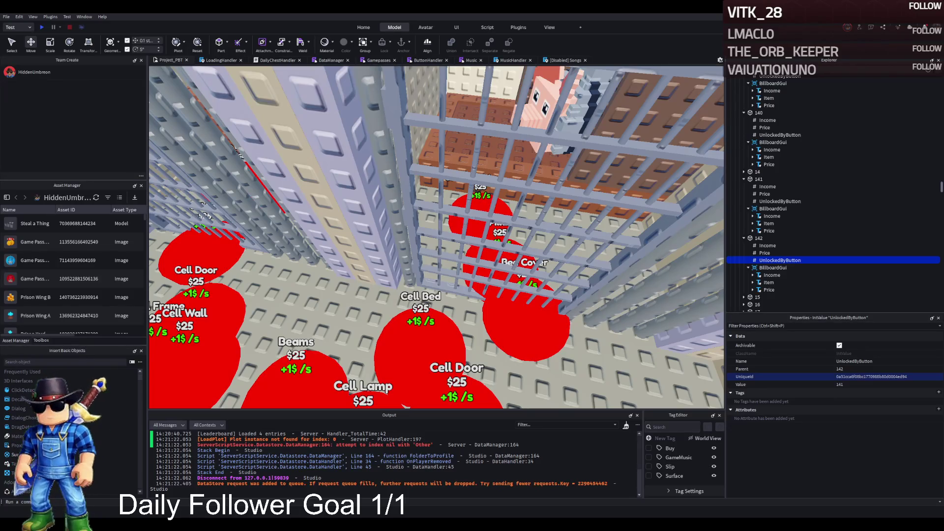
Scroll the view up while the prison tycoon playtest launches.
{"action": "scroll", "coordinate": [446, 181], "scroll_direction": "up", "scroll_amount": 5}
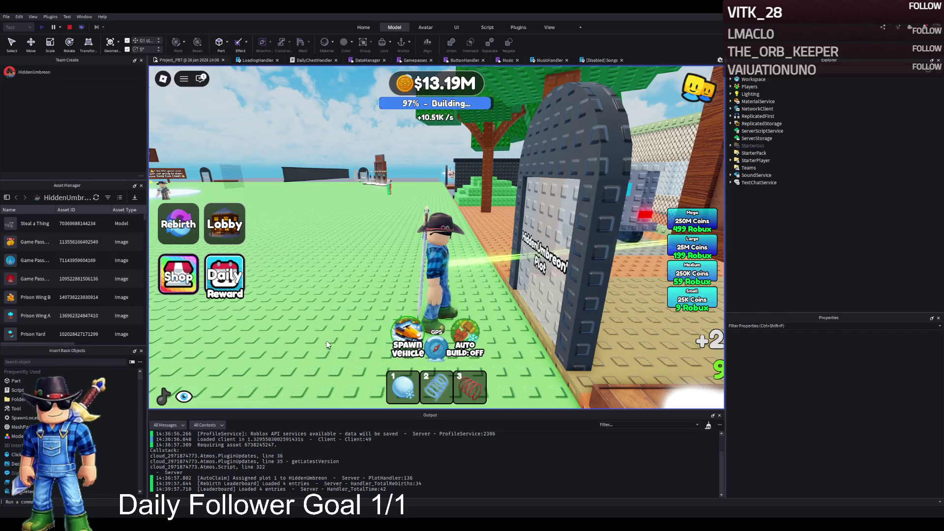
Walk the character through the plot gate and the stone doorway into the cell area.
{"action": "key", "text": "d"}
{"action": "key", "text": "s"}
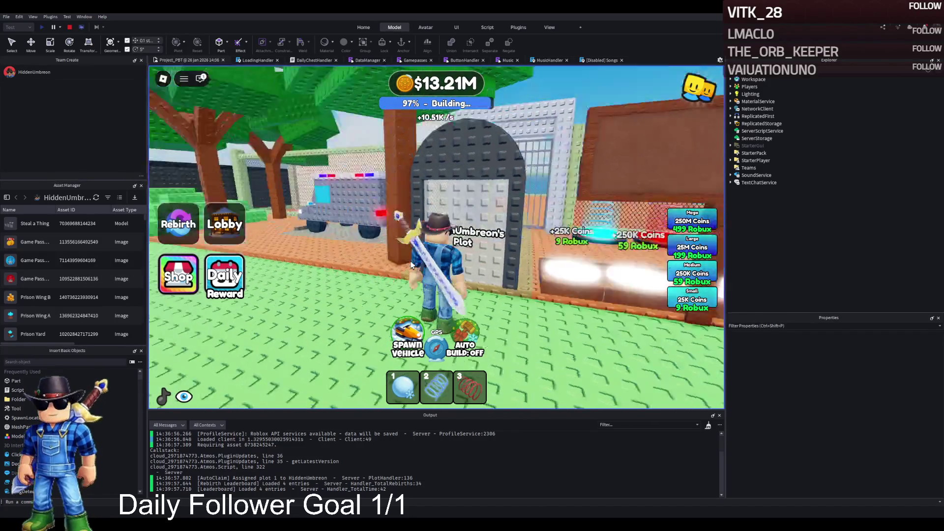
{"action": "key", "text": "a"}
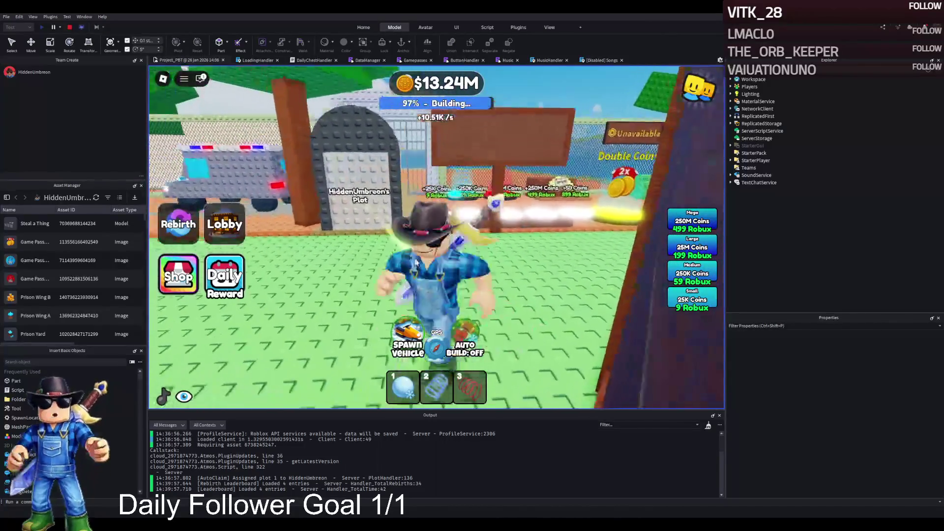
{"action": "key", "text": "w"}
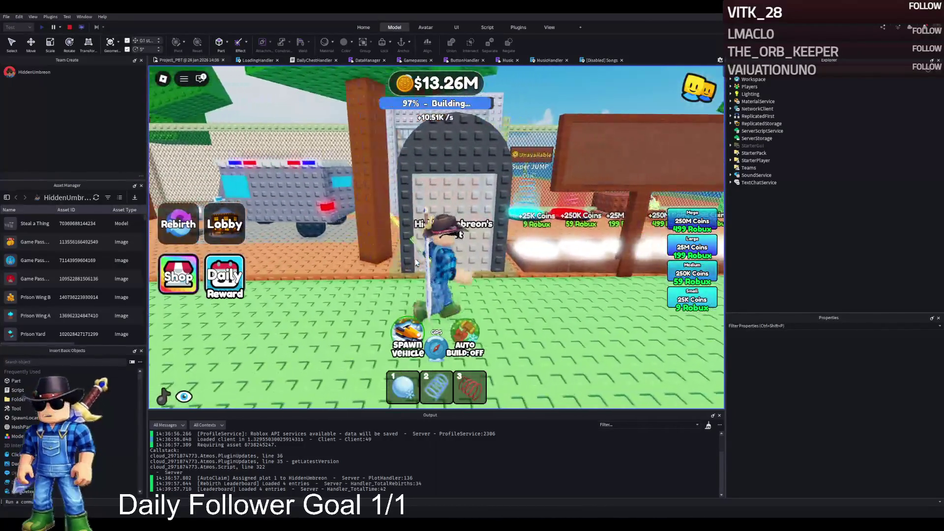
{"action": "key", "text": "w"}
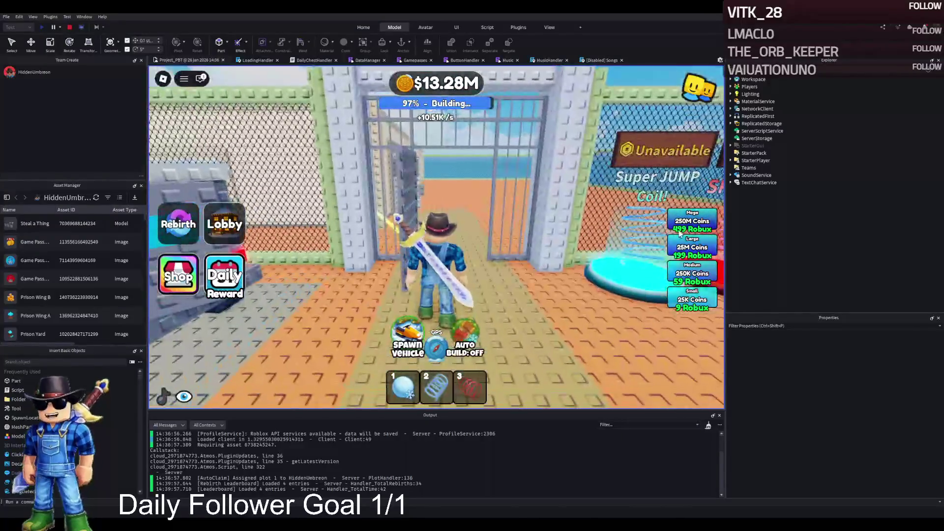
{"action": "key", "text": "s"}
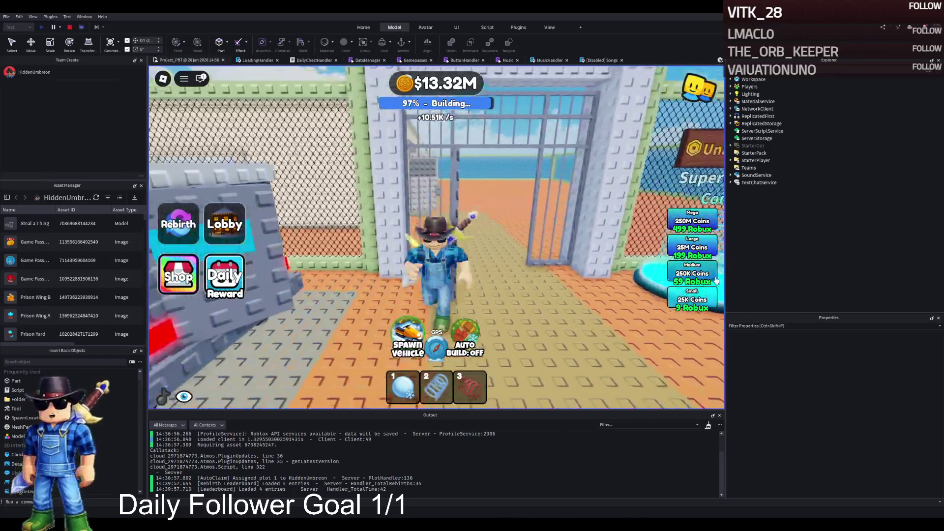
{"action": "key", "text": "w"}
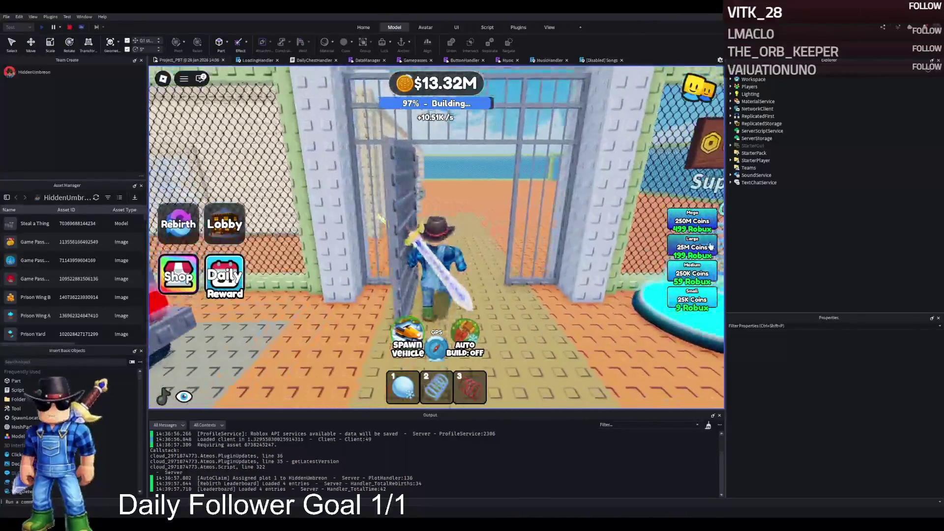
{"action": "key", "text": "a"}
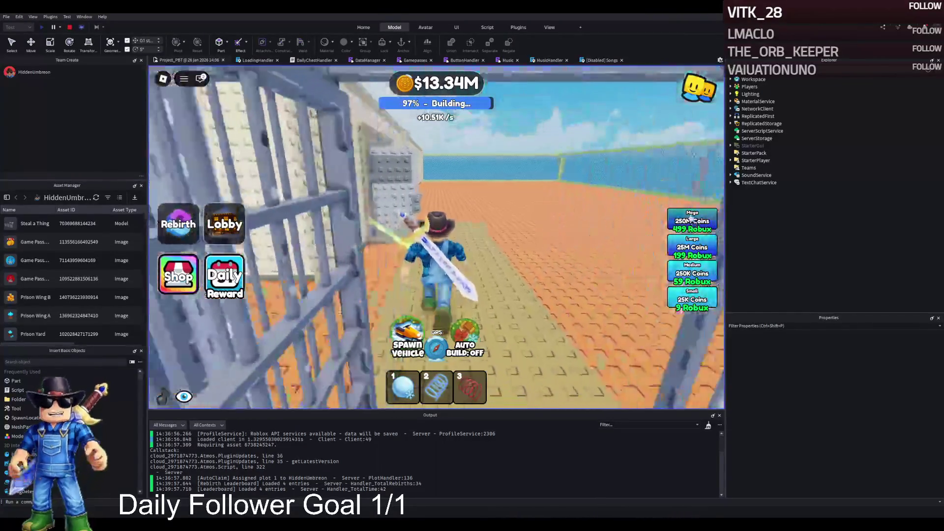
{"action": "key", "text": "w"}
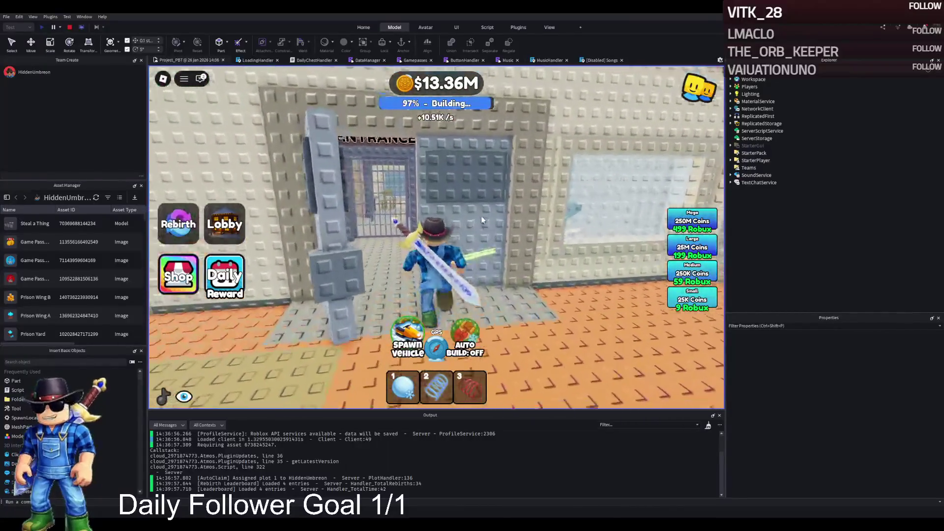
Walk into the barred prison cells and look around inside them.
{"action": "key", "text": "a"}
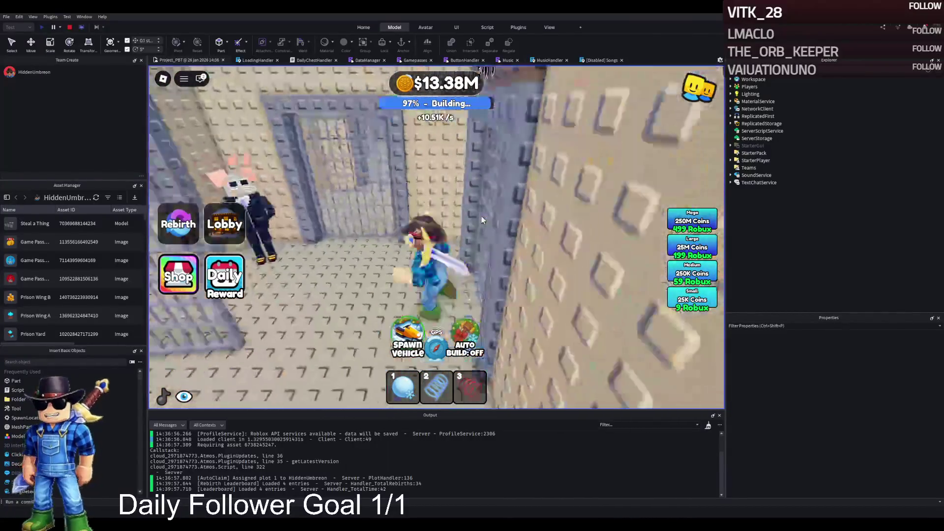
{"action": "key", "text": "w"}
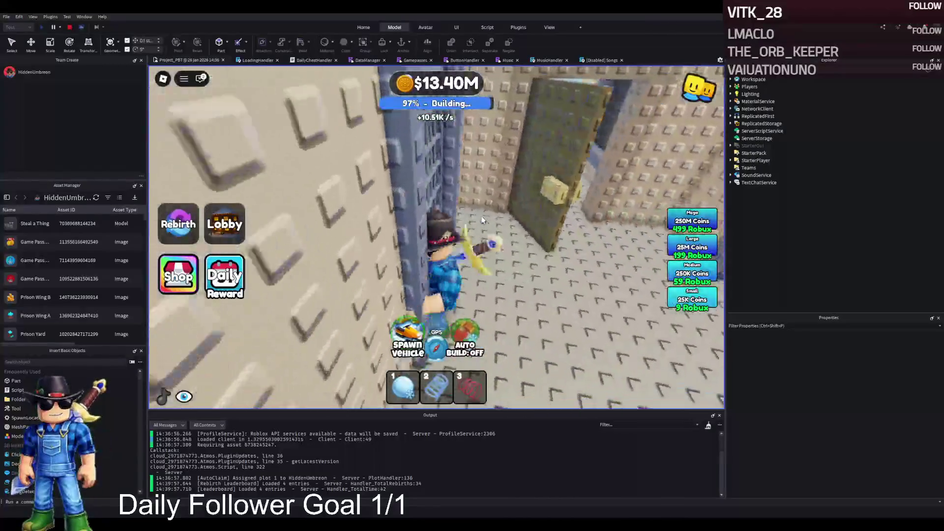
{"action": "key", "text": "w"}
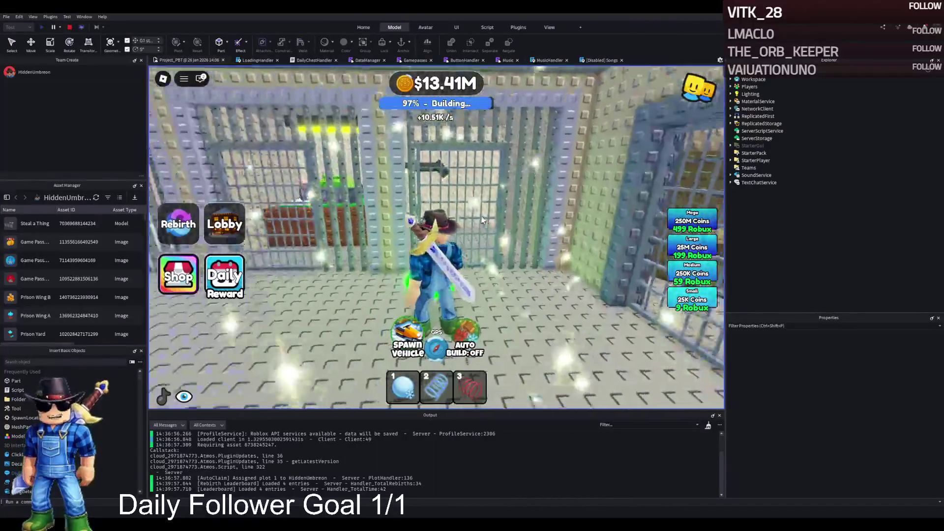
{"action": "key", "text": "w"}
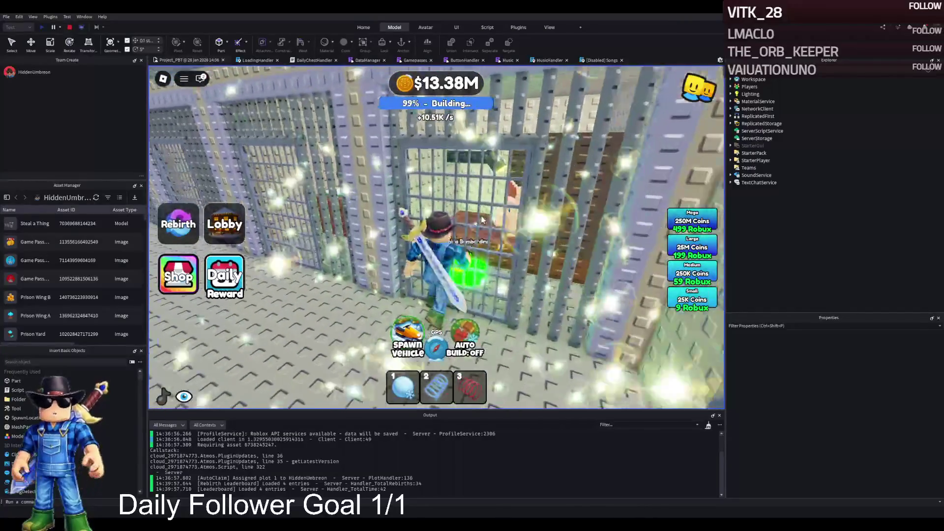
{"action": "key", "text": "w"}
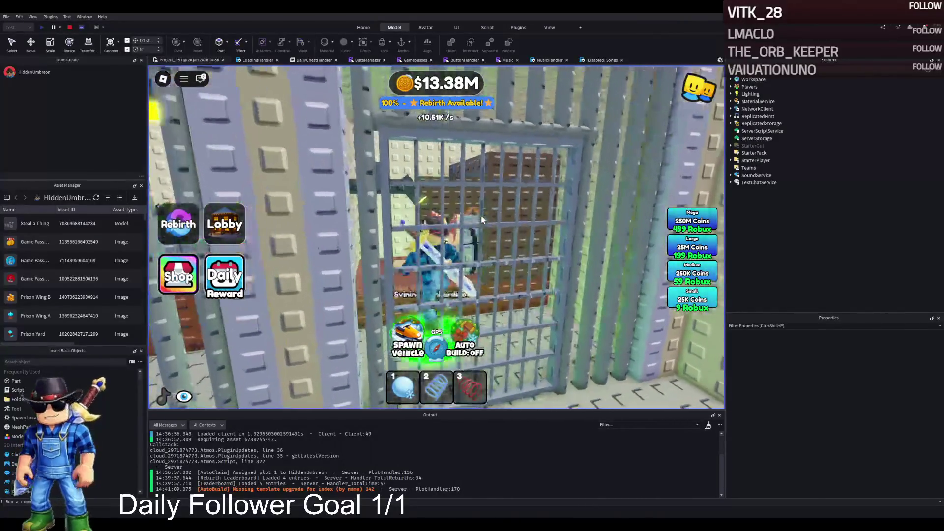
{"action": "key", "text": "s"}
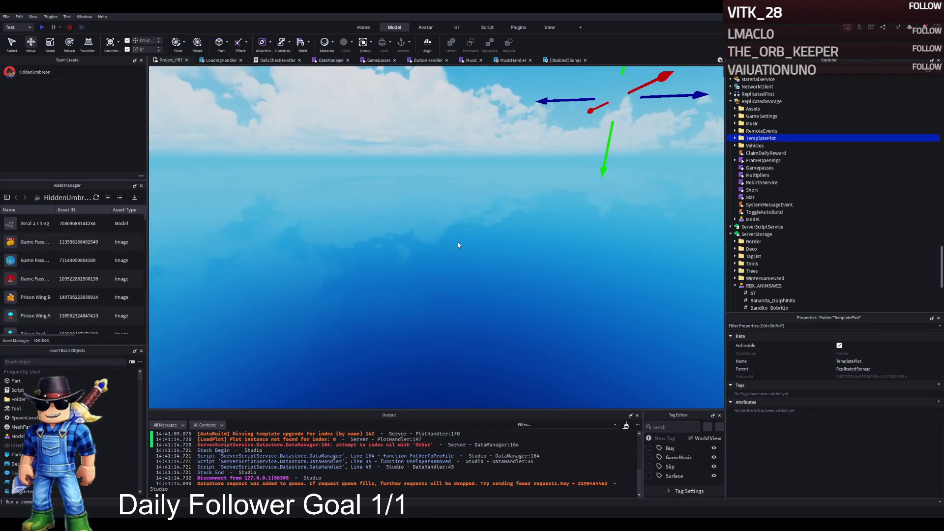
Restore the template plot to the workspace and focus the view on button 142.
{"action": "key", "text": "ctrl+z"}
{"action": "left_click", "coordinate": [488, 302]}
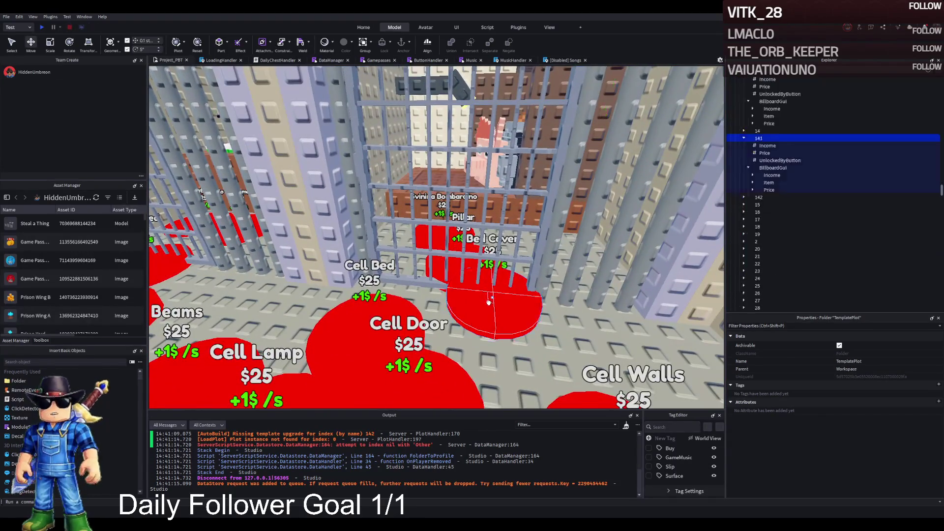
{"action": "left_click", "coordinate": [757, 197]}
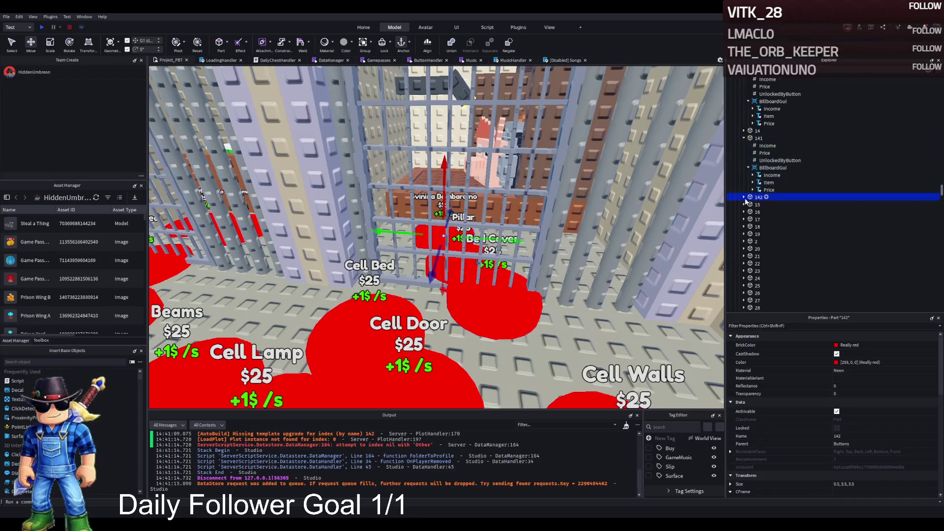
{"action": "left_click", "coordinate": [767, 219]}
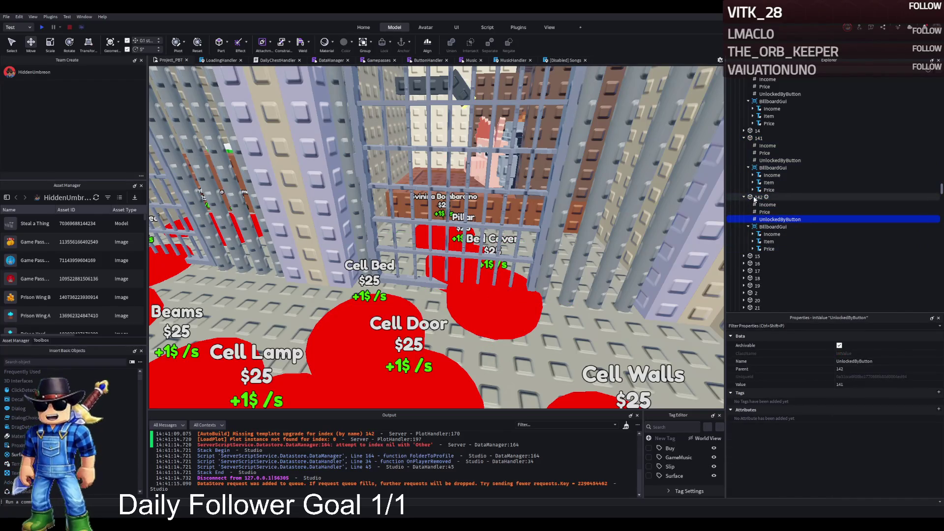
{"action": "left_click", "coordinate": [757, 197]}
{"action": "key", "text": "f"}
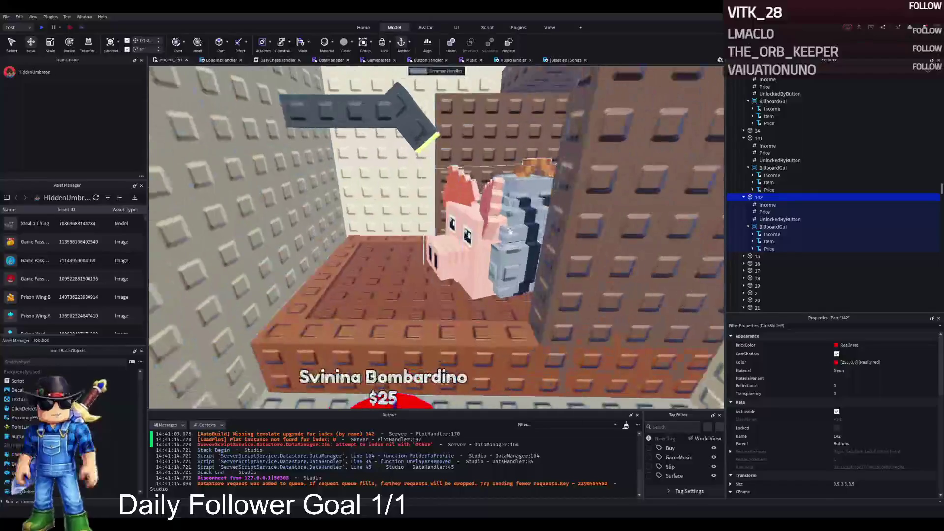
Duplicate item model 141 and name the copy 142.
{"action": "left_click", "coordinate": [510, 231]}
{"action": "left_click", "coordinate": [763, 145]}
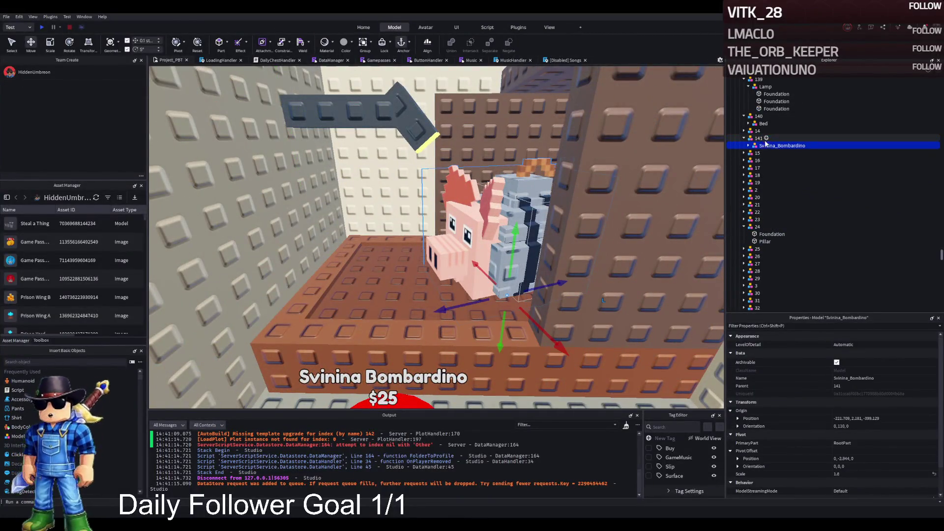
{"action": "left_click", "coordinate": [767, 138]}
{"action": "key", "text": "ctrl+d"}
{"action": "type", "text": "142"}
{"action": "key", "text": "Return"}
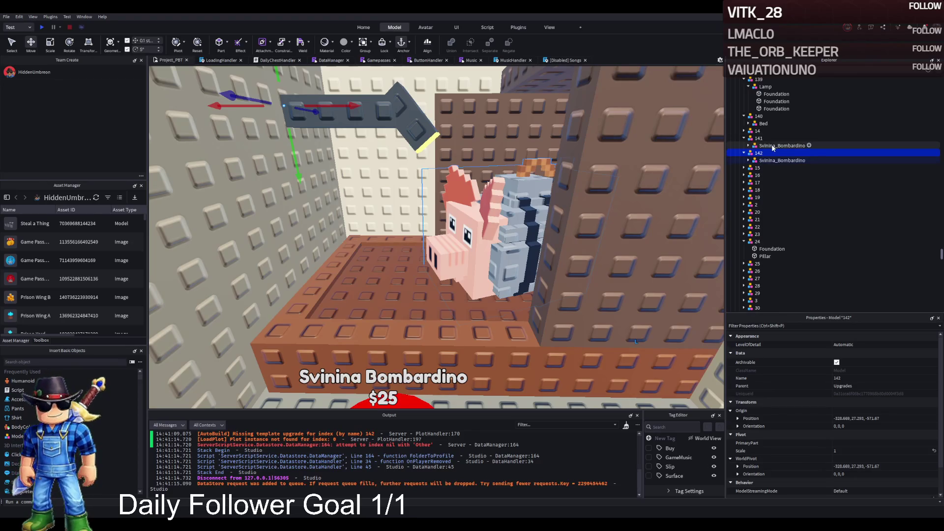
Delete Svinina_Bombardino from model 141 and move the Bed's Cover part into it.
{"action": "left_click", "coordinate": [772, 147]}
{"action": "key", "text": "Delete"}
{"action": "left_click", "coordinate": [766, 88]}
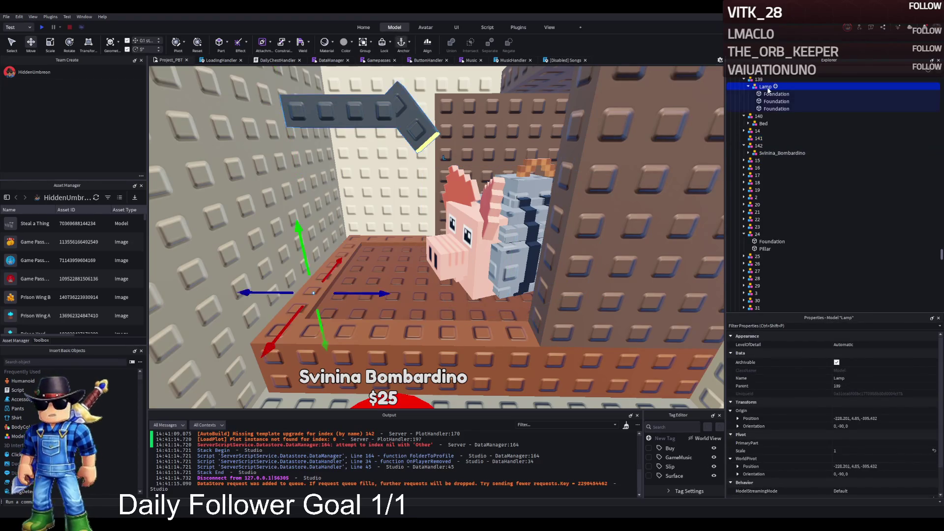
{"action": "left_click", "coordinate": [763, 101]}
{"action": "left_click", "coordinate": [748, 101]}
{"action": "left_click_drag", "start_coordinate": [770, 109], "coordinate": [764, 182]}
Start a playtest of the game with F5.
{"action": "left_click", "coordinate": [774, 94]}
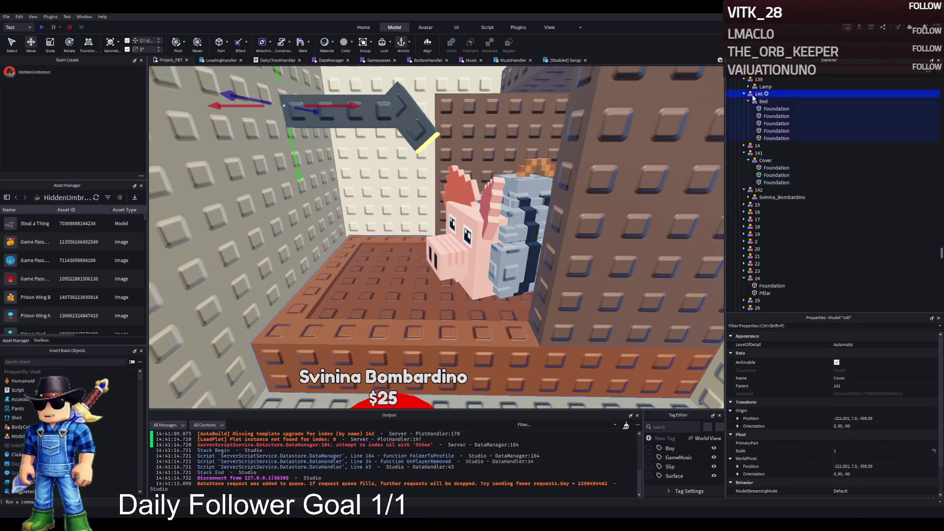
{"action": "key", "text": "Left"}
{"action": "key", "text": "Left"}
{"action": "key", "text": "Left"}
{"action": "key", "text": "Left"}
{"action": "key", "text": "Left"}
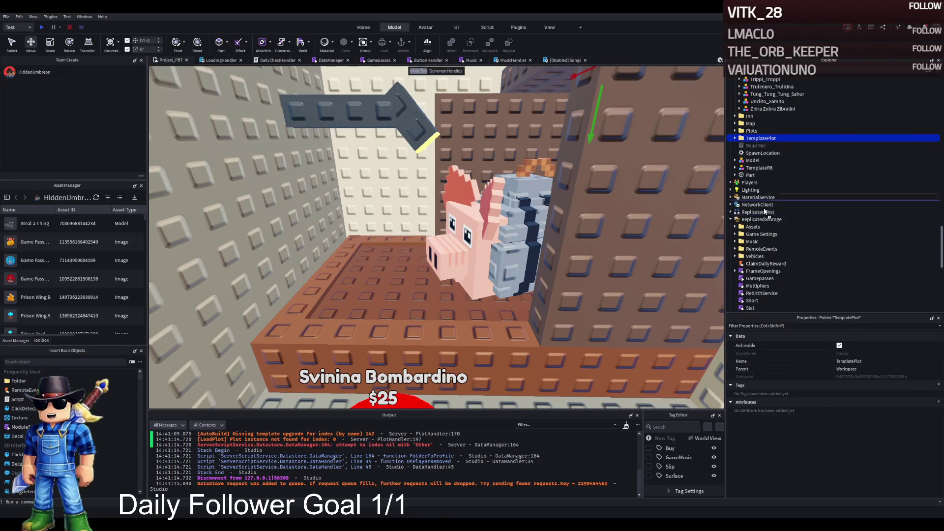
{"action": "key", "text": "F5"}
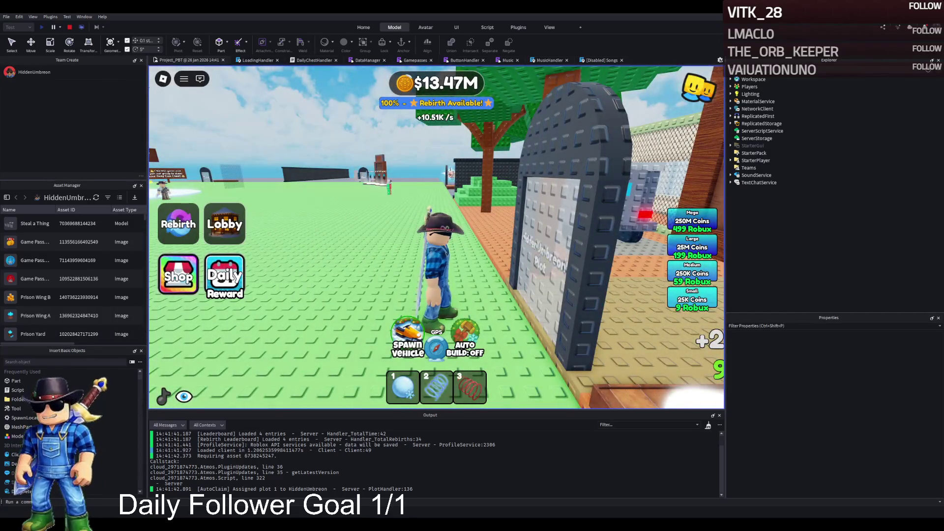
Walk the avatar through the plot gate into the CHECK IN room with the mouse guard.
{"action": "key", "text": "d"}
{"action": "key", "text": "w"}
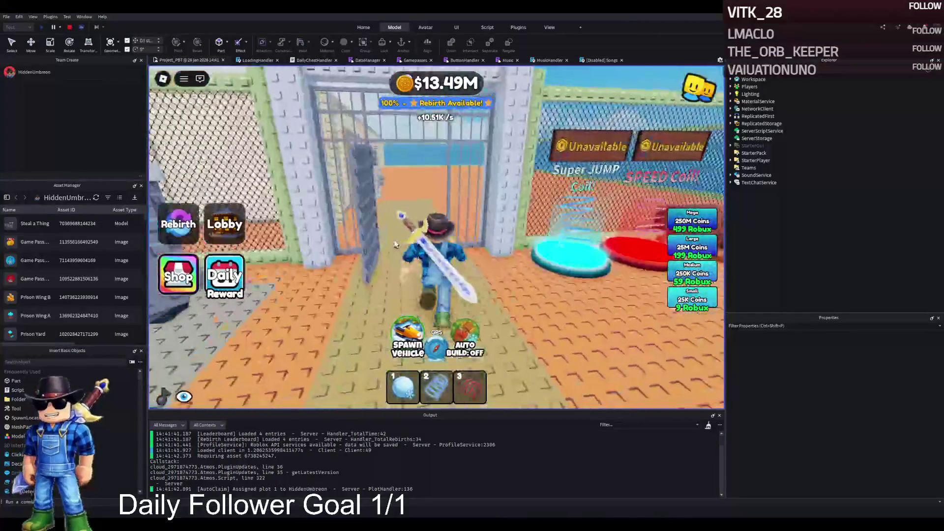
{"action": "key", "text": "w"}
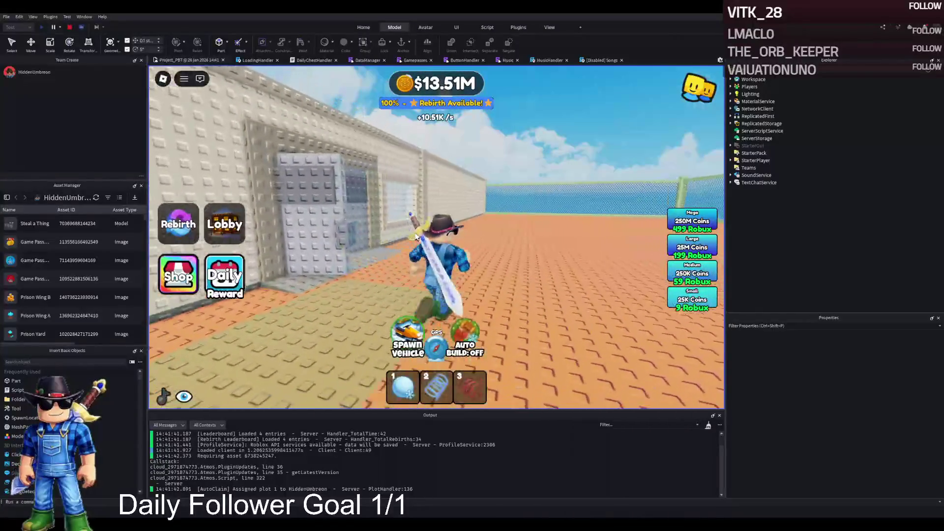
{"action": "key", "text": "a"}
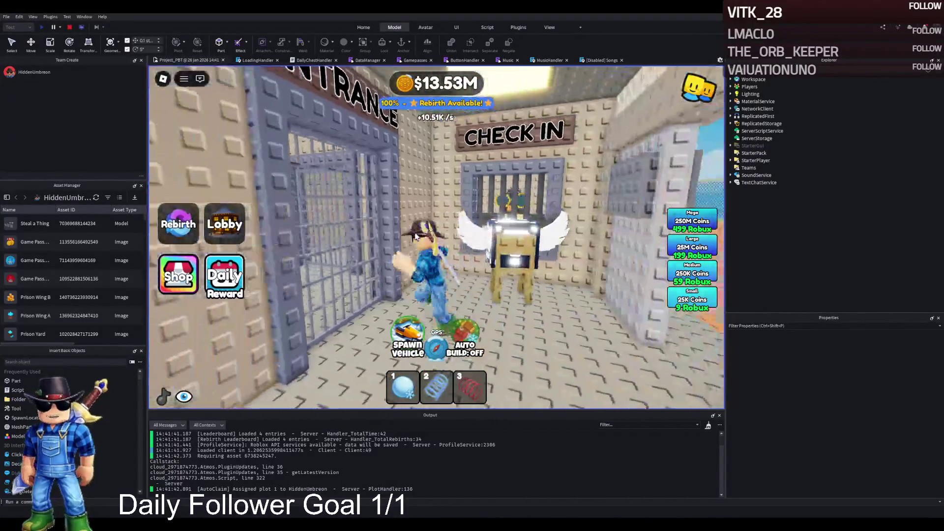
{"action": "key", "text": "w"}
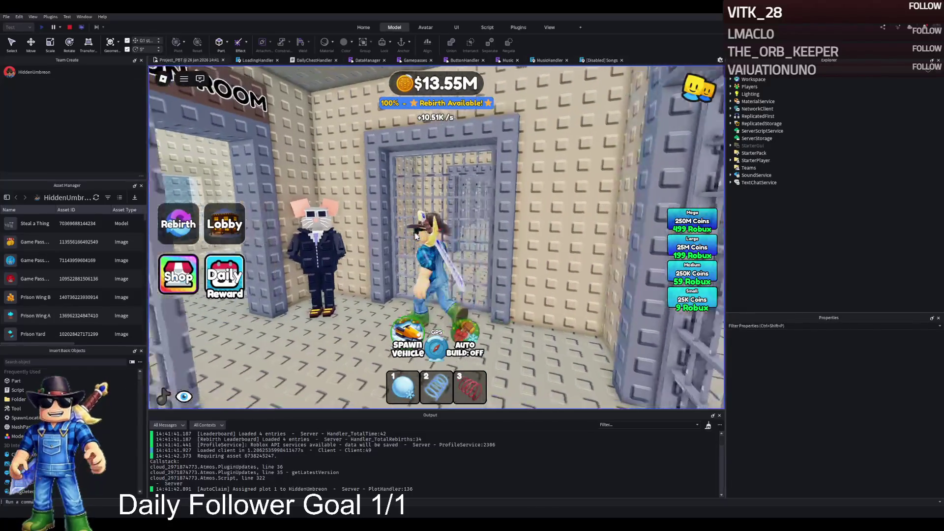
Go through the barred gate into the pig character's cell, then down the corridor.
{"action": "key", "text": "w"}
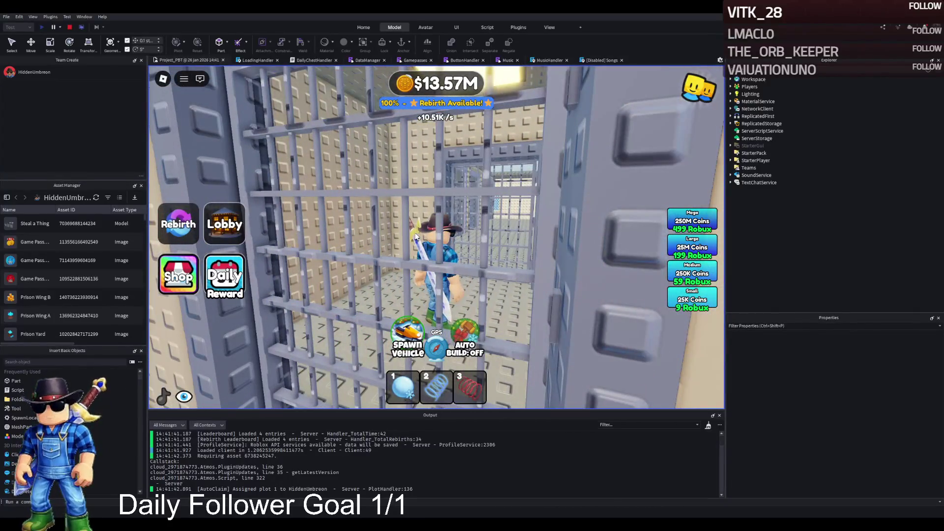
{"action": "key", "text": "w"}
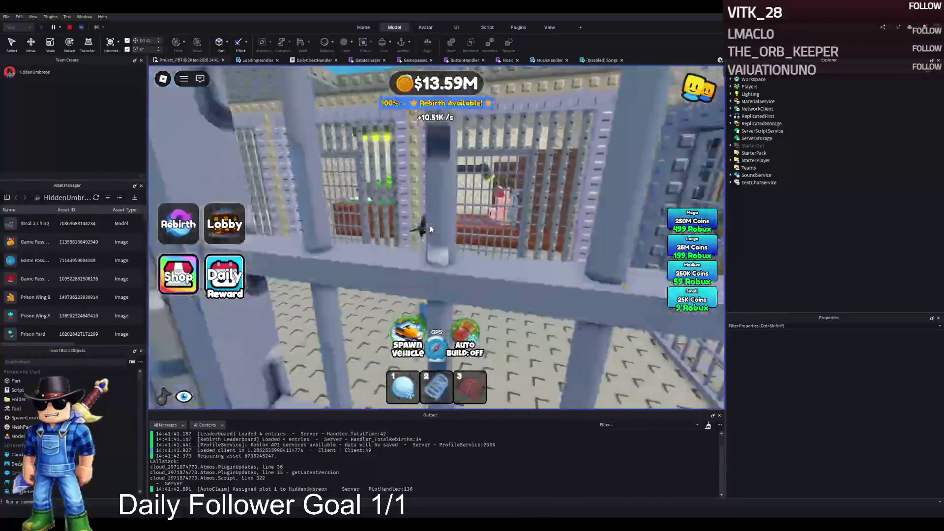
{"action": "key", "text": "w"}
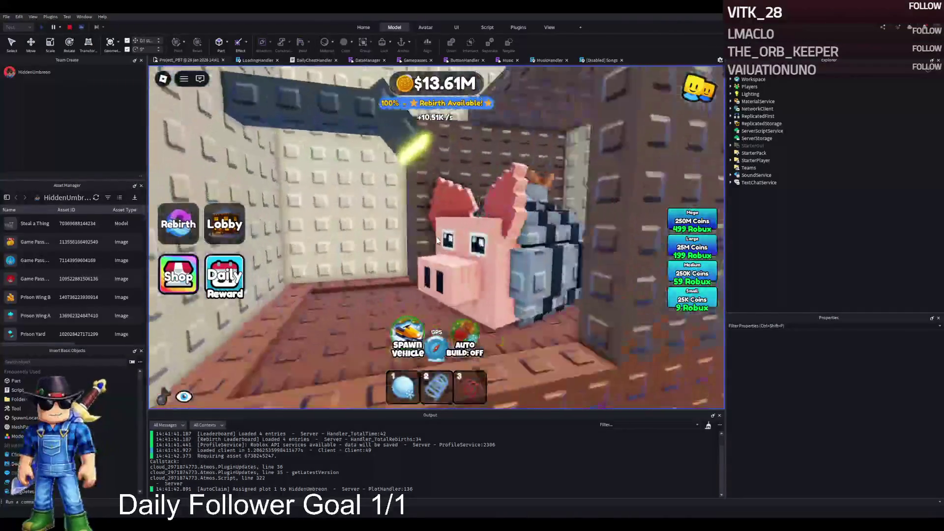
{"action": "key", "text": "w"}
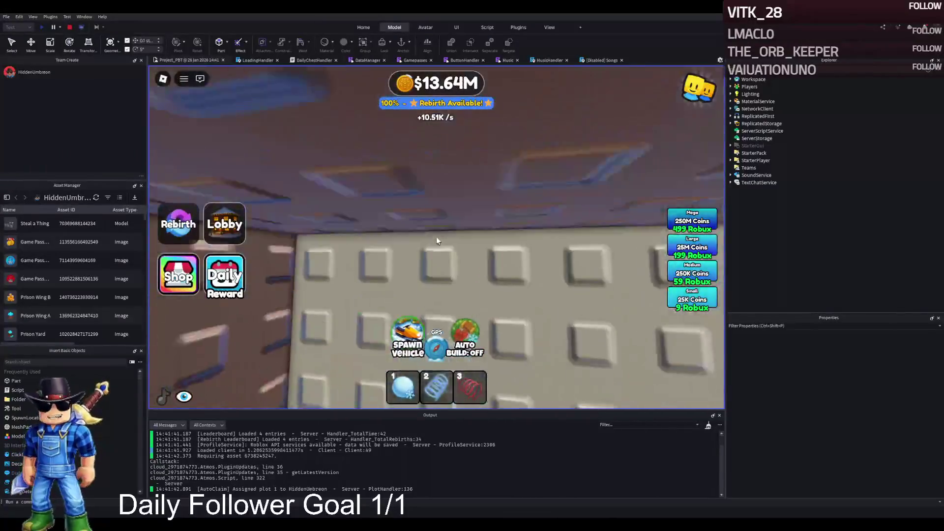
{"action": "key", "text": "d"}
{"action": "key", "text": "w"}
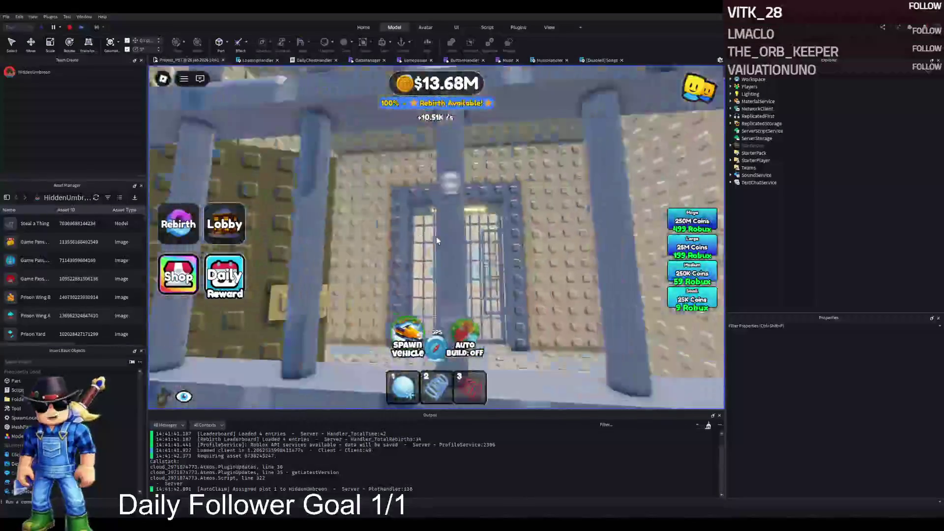
{"action": "key", "text": "w"}
{"action": "key", "text": "w"}
{"action": "key", "text": "w"}
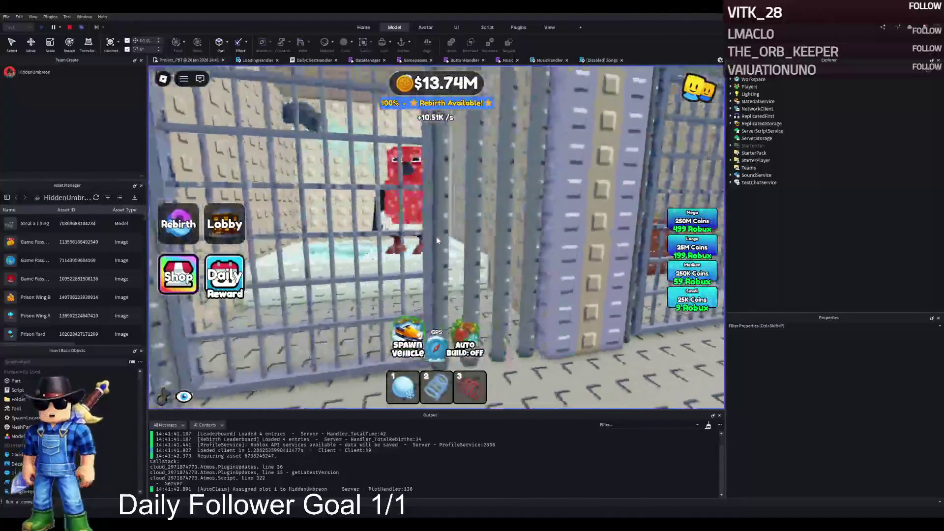
Visit the blue character's cell and the pool cell with the orange character.
{"action": "key", "text": "d"}
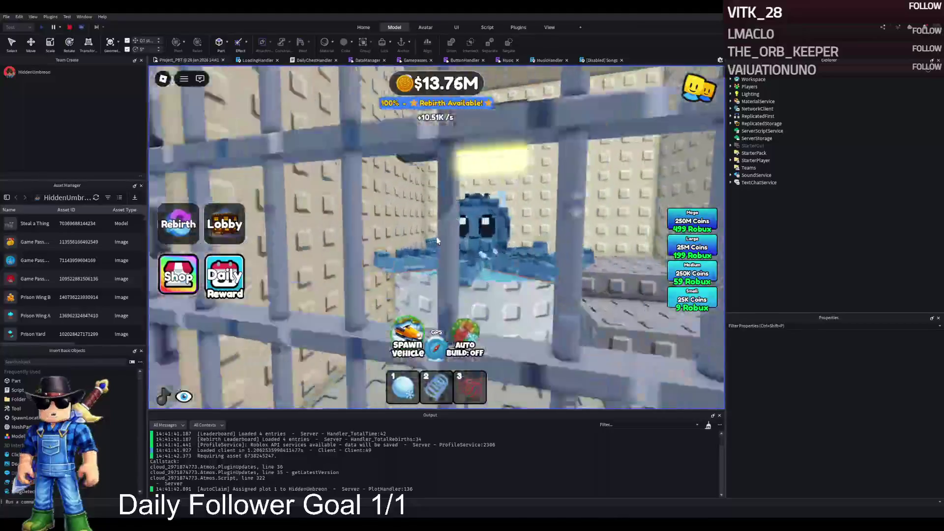
{"action": "key", "text": "w"}
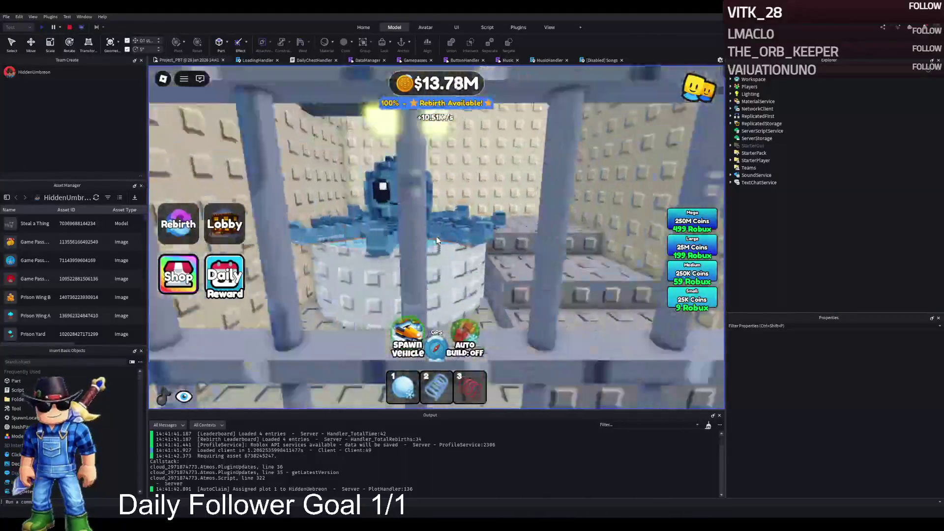
{"action": "key", "text": "w"}
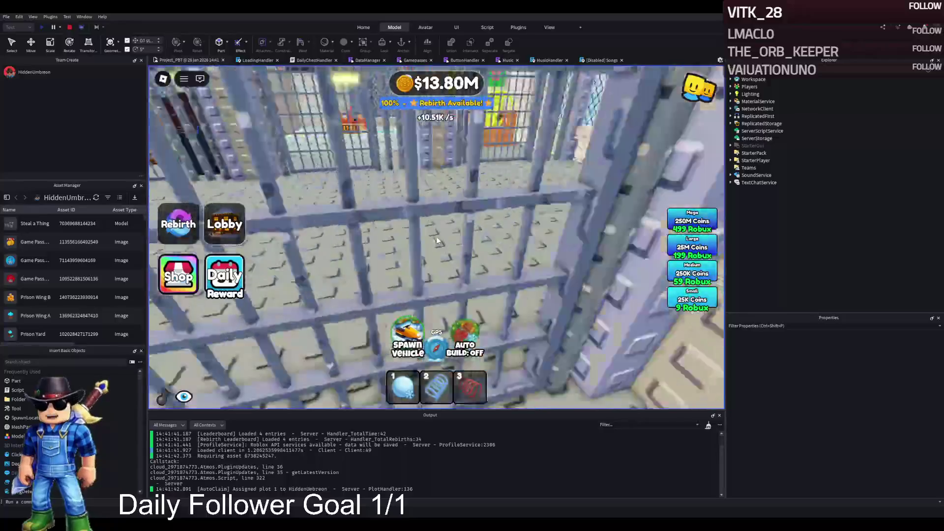
{"action": "key", "text": "d"}
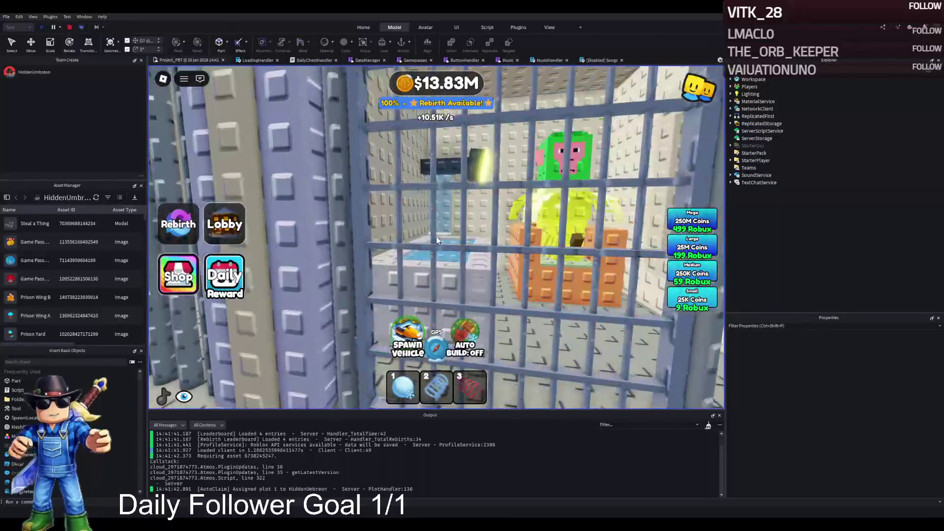
{"action": "key", "text": "w"}
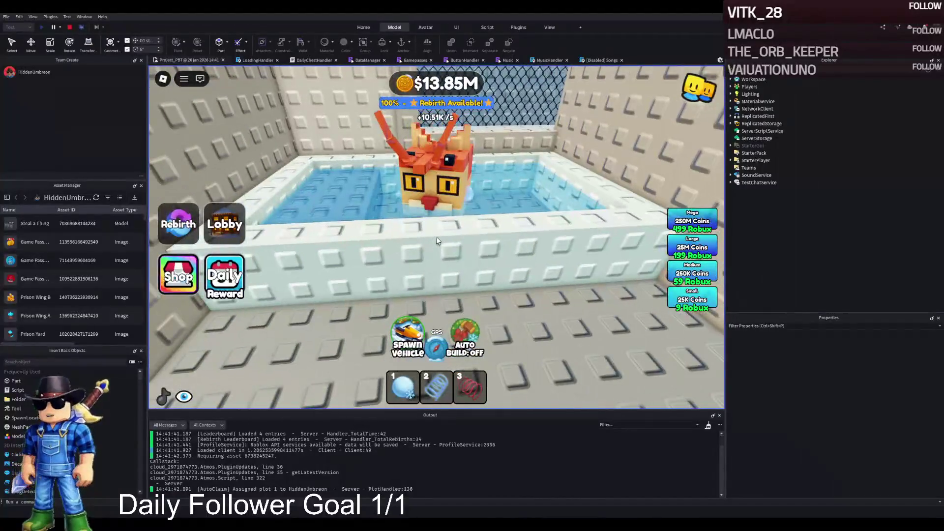
{"action": "key", "text": "w"}
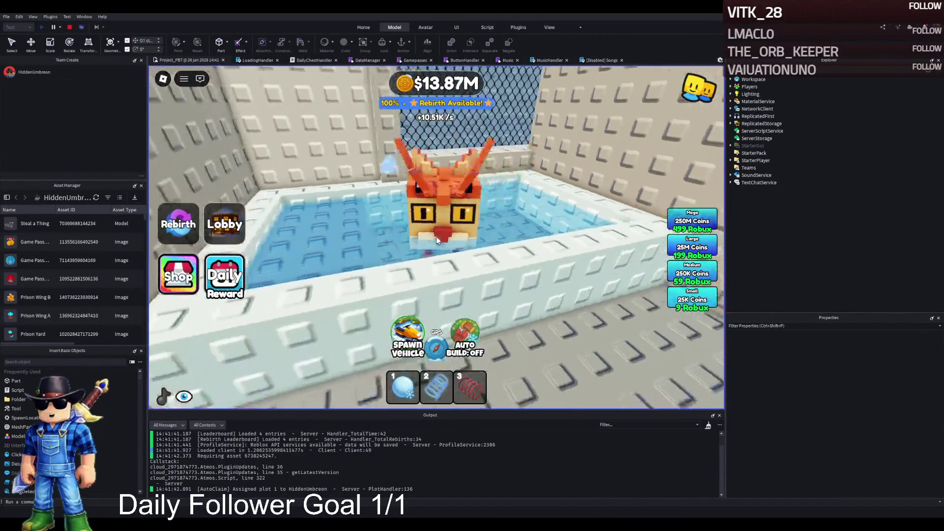
{"action": "key", "text": "a"}
Walk into the hedgehog and strawberry flamingo cells, then out to the police-mouse guard.
{"action": "key", "text": "w"}
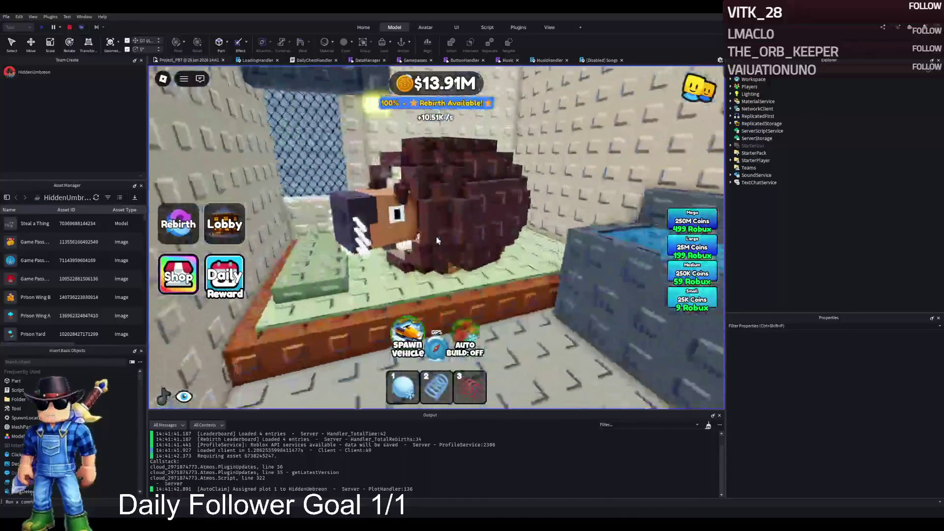
{"action": "key", "text": "d"}
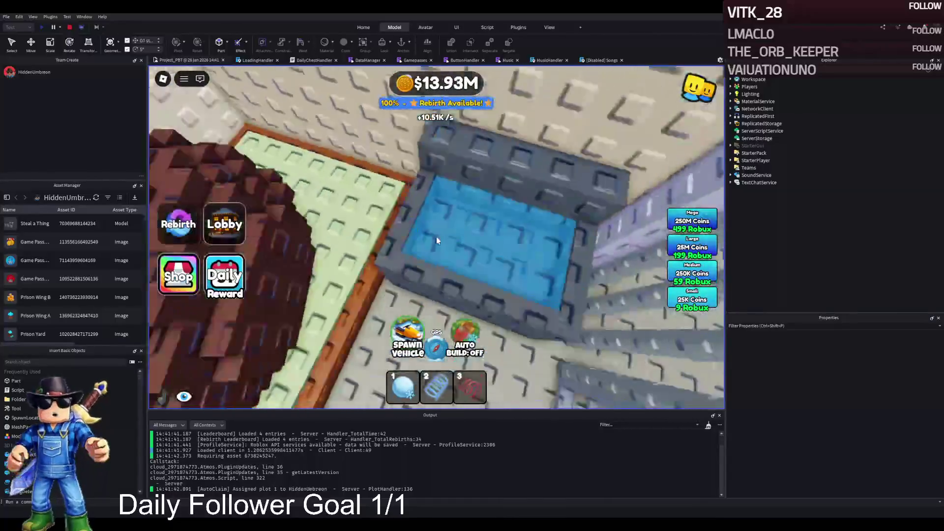
{"action": "key", "text": "a"}
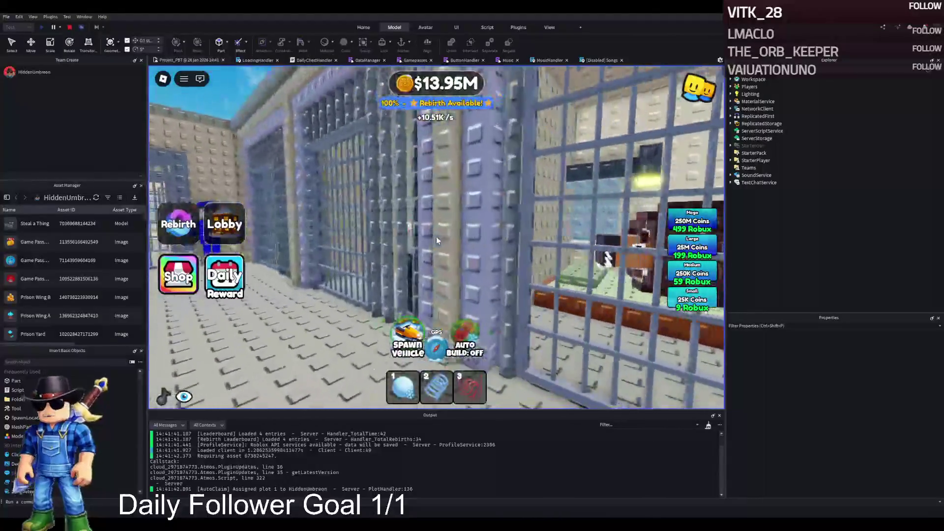
{"action": "key", "text": "w"}
{"action": "key", "text": "s"}
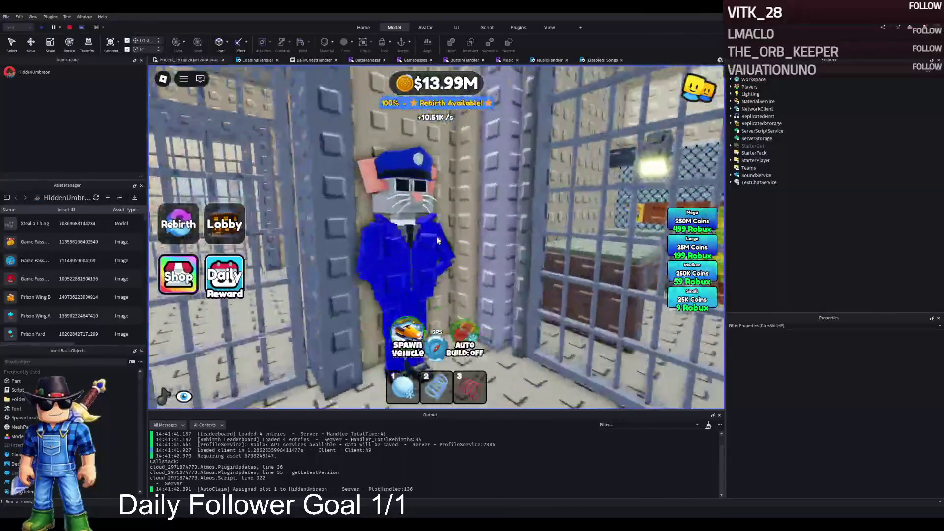
{"action": "key", "text": "a"}
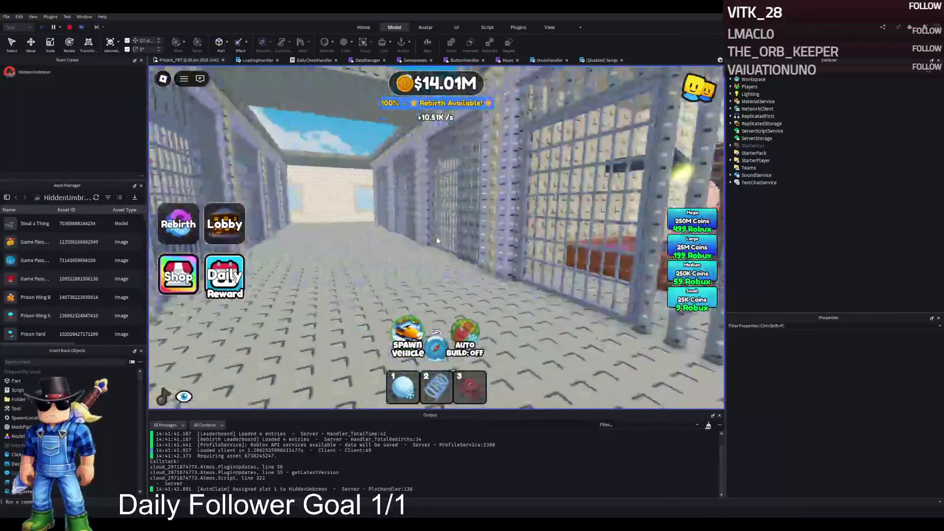
{"action": "key", "text": "d"}
Inspect the pig character's cell and brick stack, run down the corridor, and stop the playtest.
{"action": "key", "text": "w"}
{"action": "key", "text": "a"}
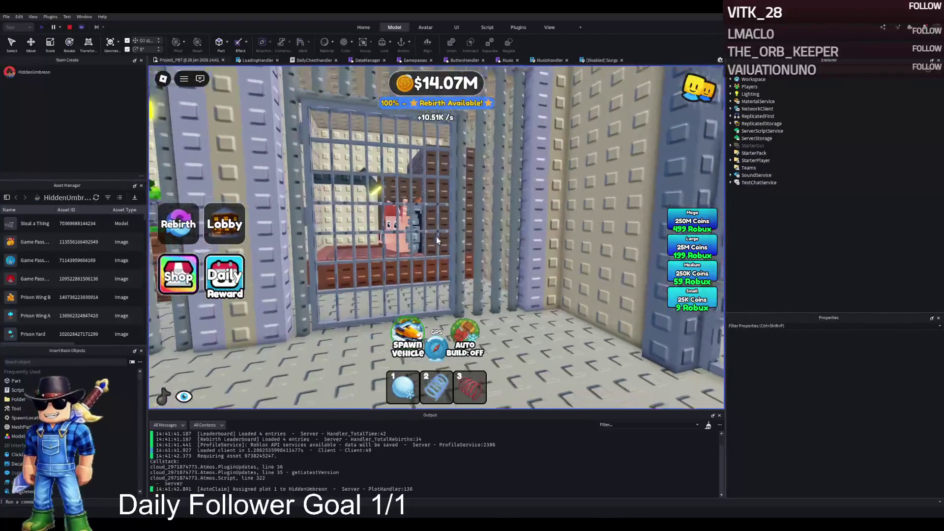
{"action": "key", "text": "w"}
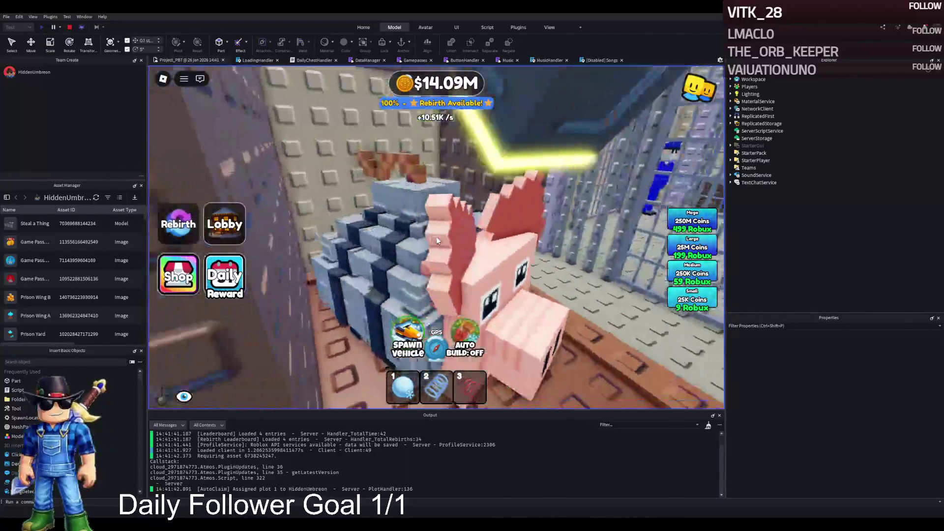
{"action": "key", "text": "w"}
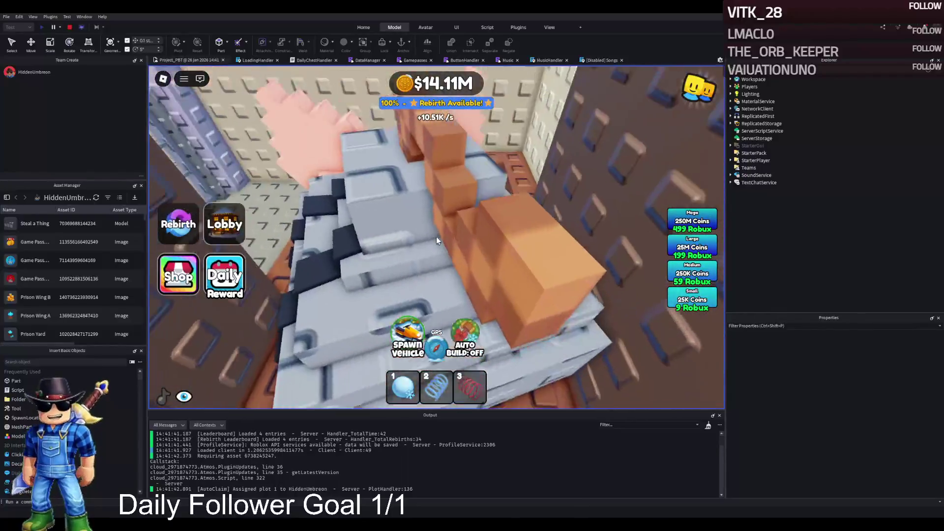
{"action": "key", "text": "s"}
{"action": "key", "text": "w"}
{"action": "key", "text": "s"}
{"action": "key", "text": "w"}
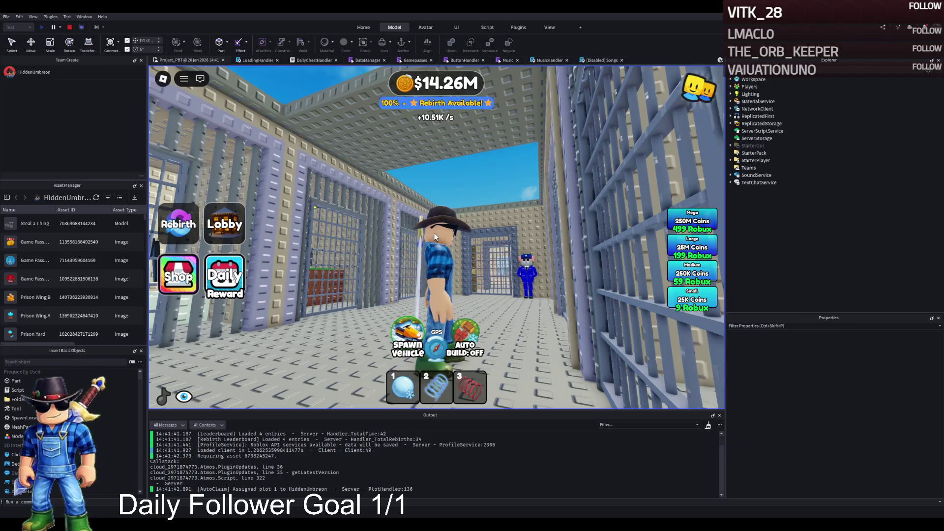
{"action": "left_click", "coordinate": [70, 28]}
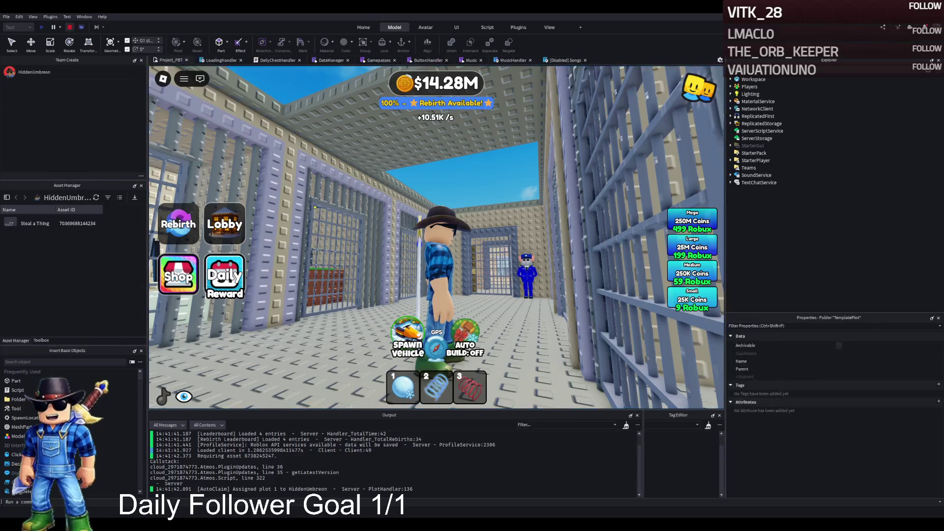
Move TemplatePlot into Workspace and select a roof Floor's RemoveOnButton value, toggling Archivable.
{"action": "key", "text": "ctrl+x"}
{"action": "key", "text": "ctrl+v"}
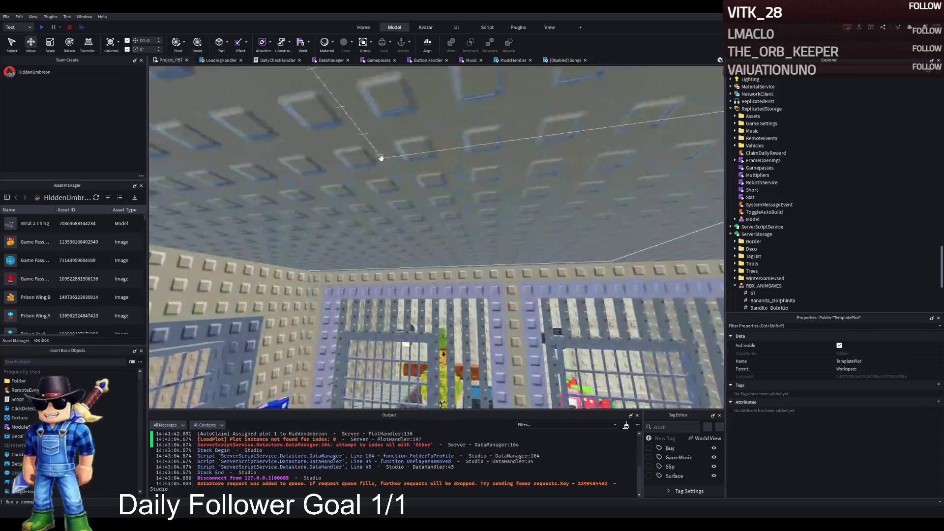
{"action": "left_click", "coordinate": [513, 160]}
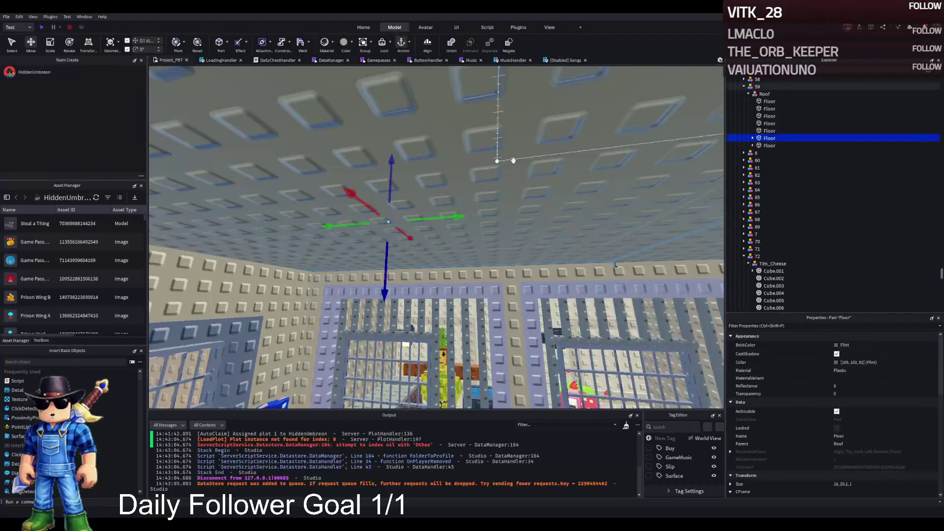
{"action": "left_click", "coordinate": [752, 138]}
{"action": "left_click", "coordinate": [779, 145]}
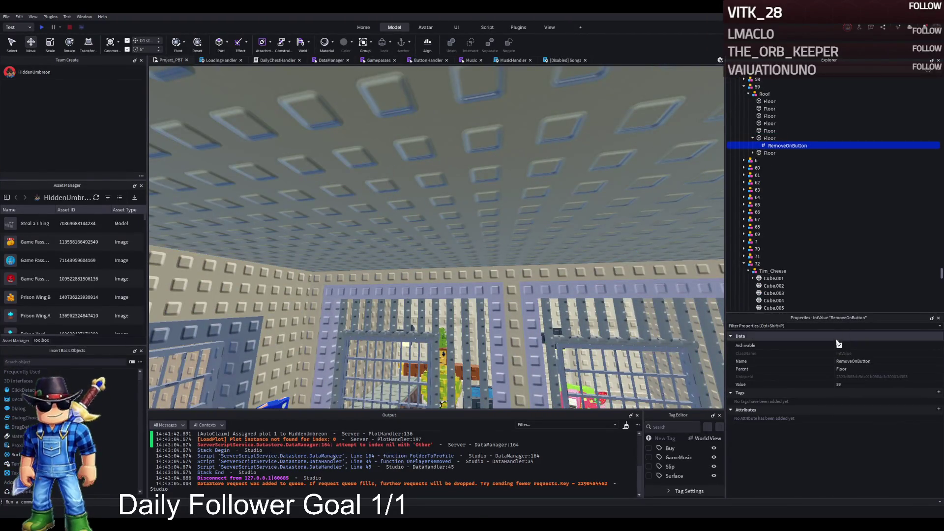
{"action": "left_click", "coordinate": [839, 345]}
Paste the RemoveOnButton value into the second roof Floor and start a new playtest.
{"action": "key", "text": "ctrl+c"}
{"action": "left_click", "coordinate": [768, 152]}
{"action": "key", "text": "ctrl+shift+v"}
{"action": "scroll", "coordinate": [778, 137], "scroll_direction": "up", "scroll_amount": 10}
{"action": "left_click", "coordinate": [765, 139]}
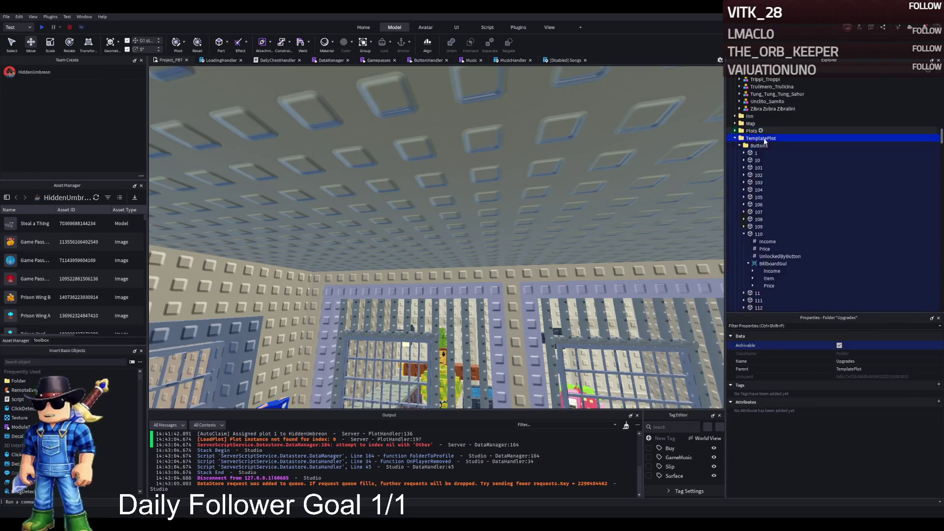
{"action": "double_click", "coordinate": [765, 140]}
{"action": "key", "text": "F5"}
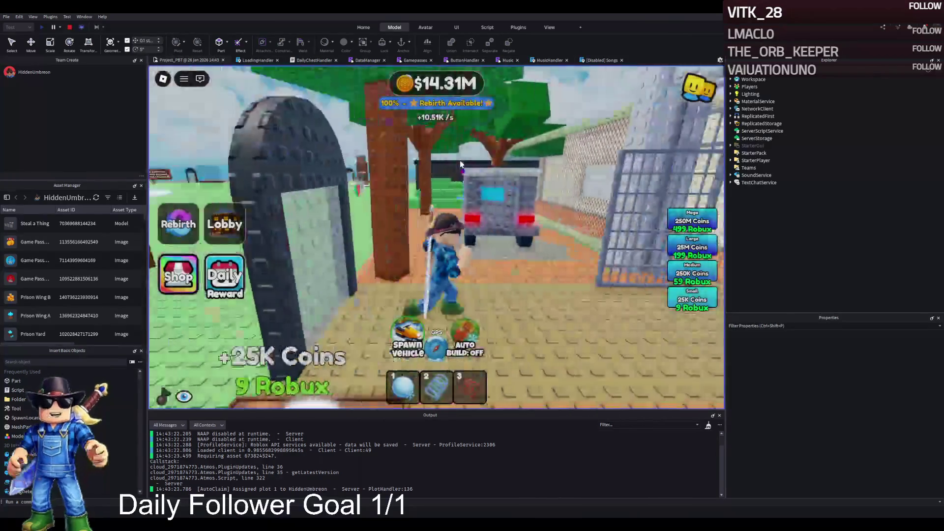
Walk the character through the check-in area and corridor into a cell.
{"action": "key", "text": "w"}
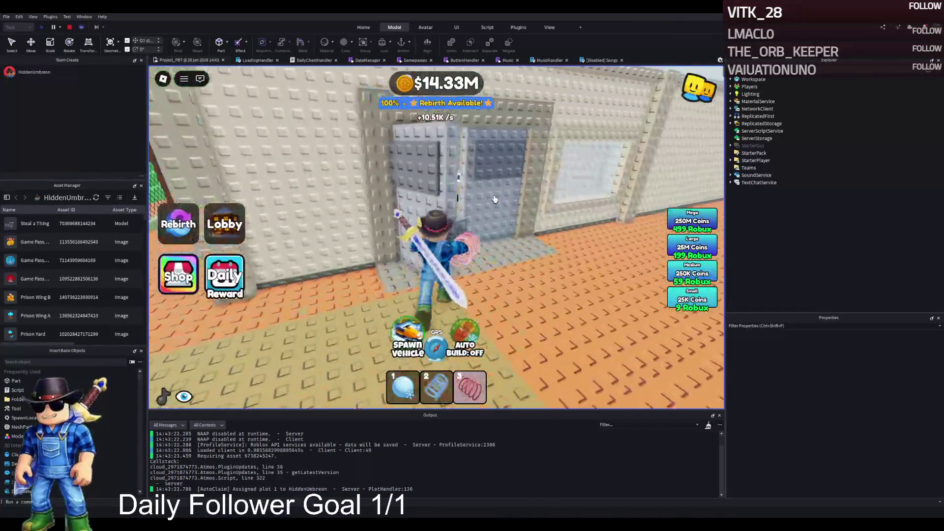
{"action": "key", "text": "w"}
{"action": "key", "text": "w"}
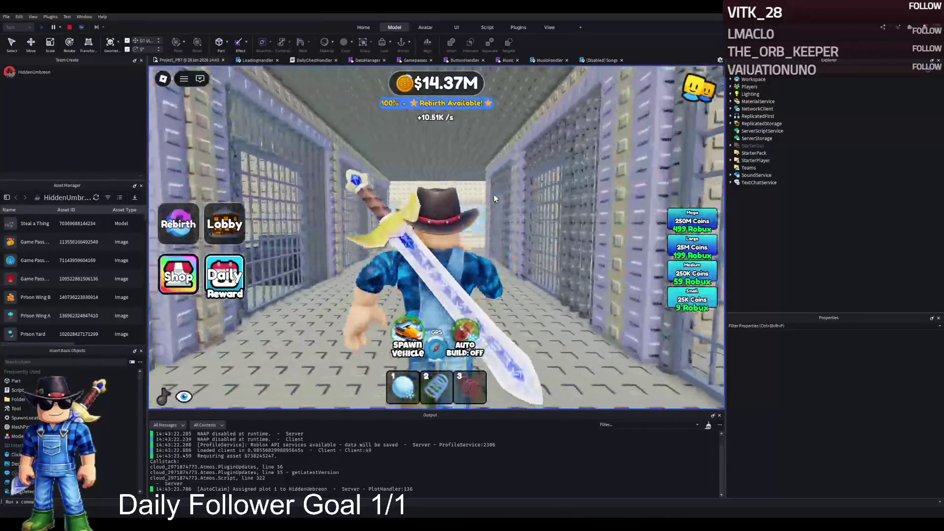
{"action": "key", "text": "w"}
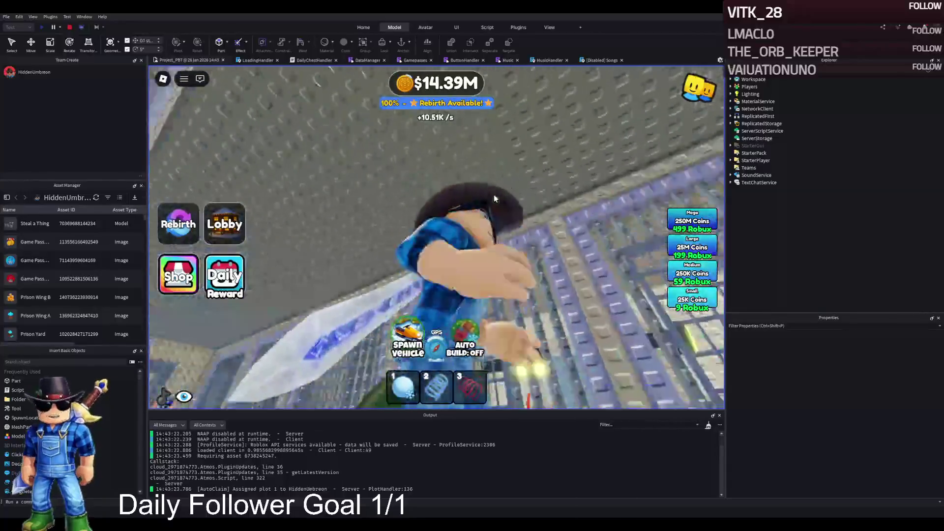
{"action": "key", "text": "s"}
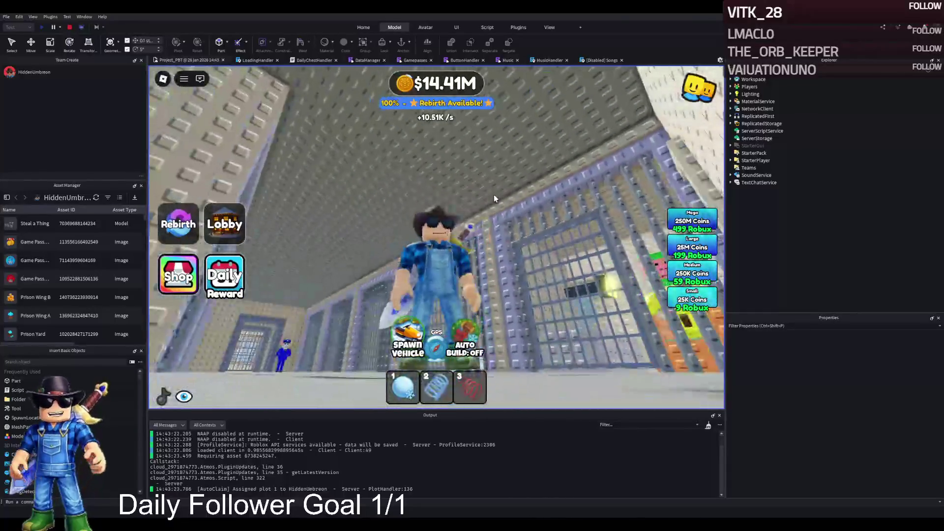
{"action": "key", "text": "w"}
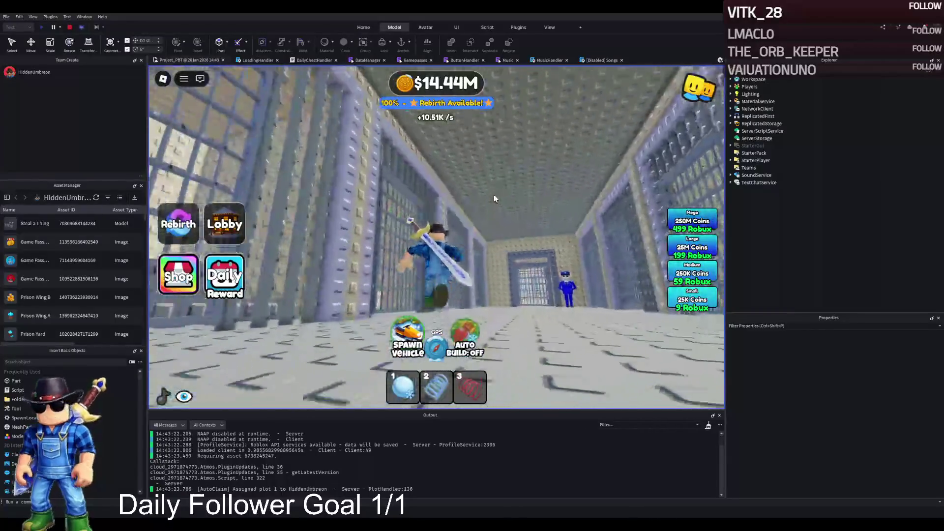
{"action": "key", "text": "s"}
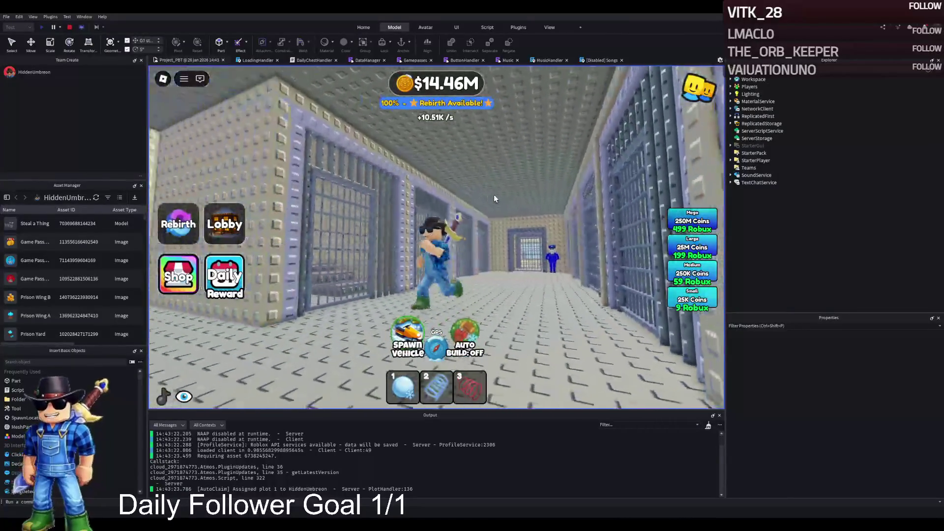
{"action": "key", "text": "w"}
{"action": "key", "text": "d"}
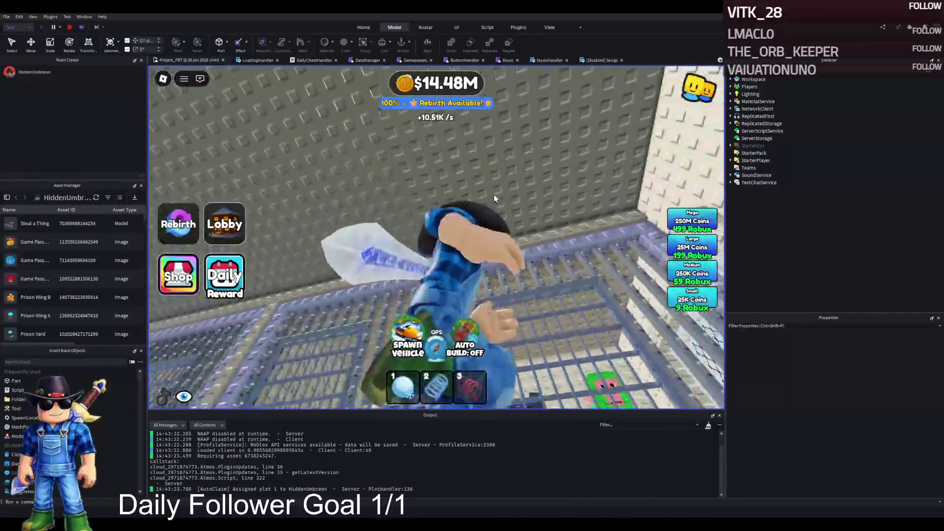
{"action": "key", "text": "s"}
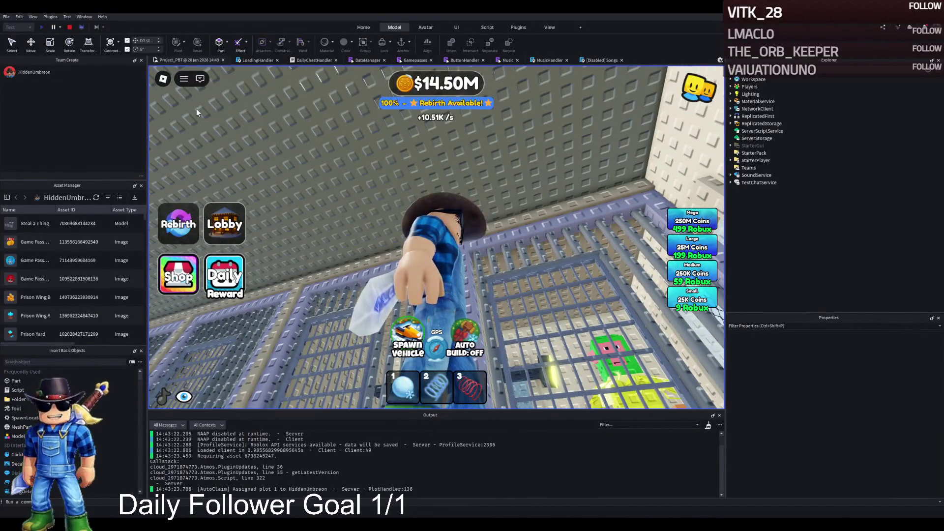
Stop the playtest and select a ceiling panel above the corridor.
{"action": "left_click", "coordinate": [69, 27]}
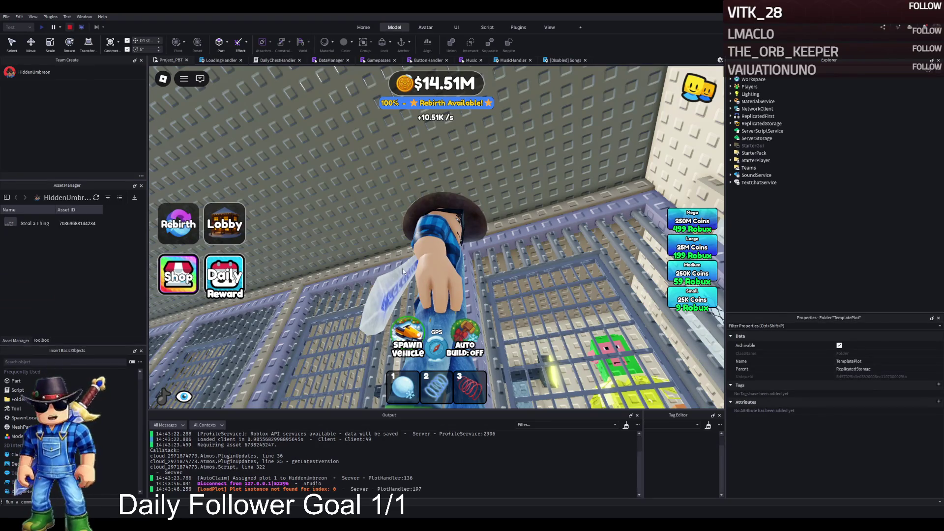
{"action": "scroll", "coordinate": [422, 254], "scroll_direction": "down", "scroll_amount": 10}
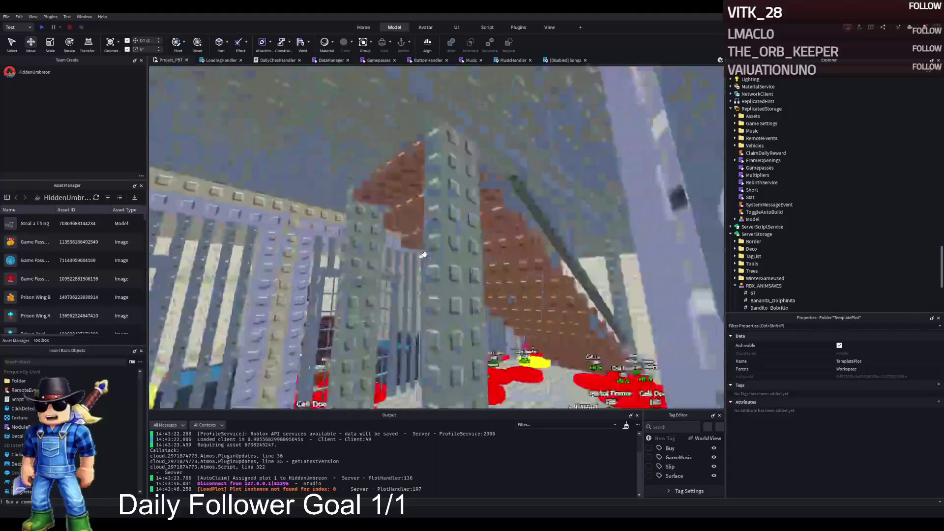
{"action": "scroll", "coordinate": [423, 254], "scroll_direction": "down", "scroll_amount": 5}
{"action": "left_click", "coordinate": [421, 242]}
Slide one corridor ceiling Floor panel -6.2 studs aside to open a gap.
{"action": "key", "text": "s"}
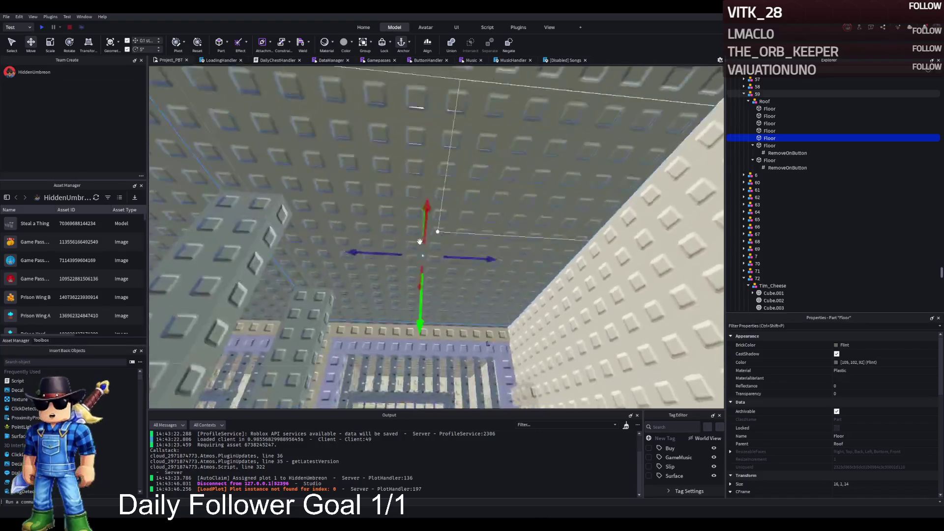
{"action": "key", "text": "w"}
{"action": "key", "text": "s"}
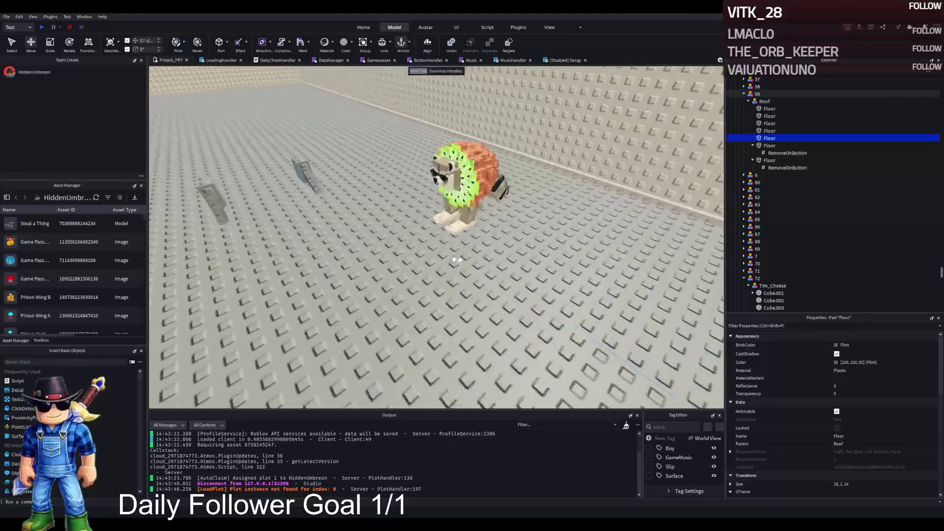
{"action": "key", "text": "s"}
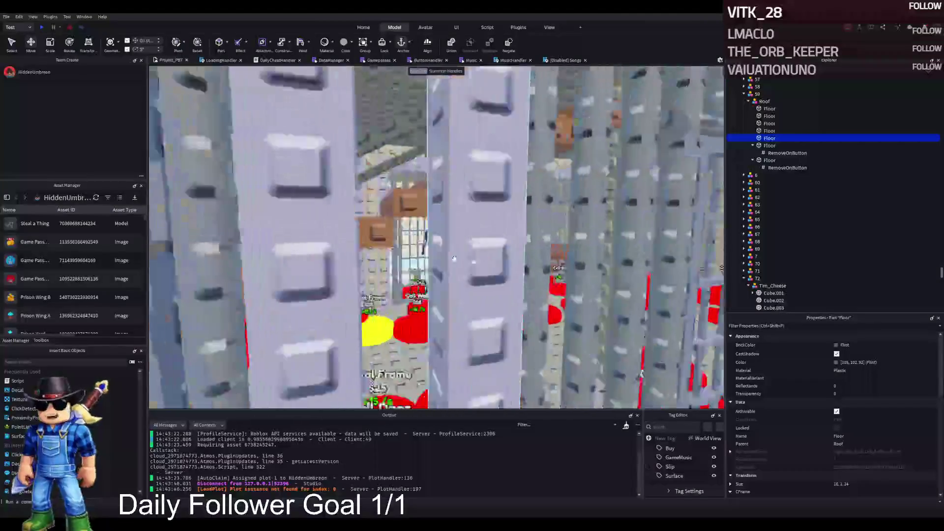
{"action": "key", "text": "w"}
{"action": "left_click", "coordinate": [463, 251]}
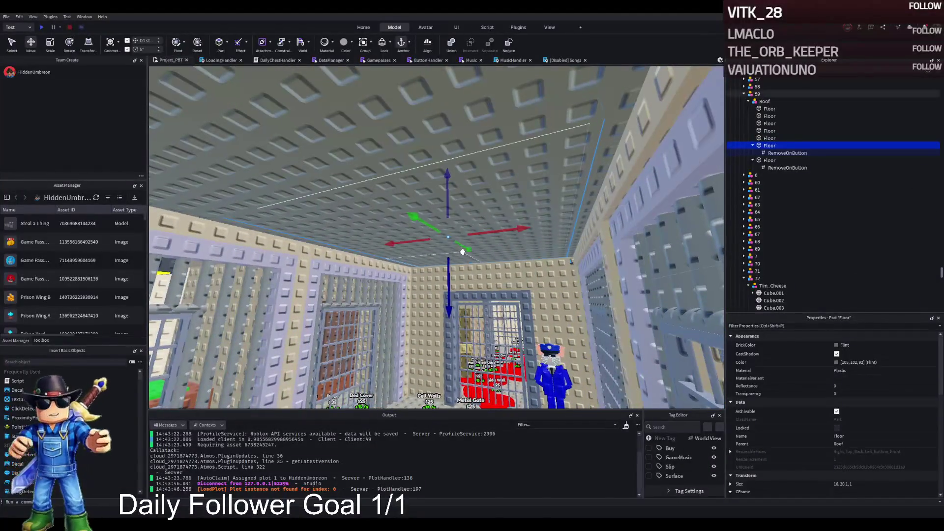
{"action": "scroll", "coordinate": [462, 252], "scroll_direction": "up", "scroll_amount": 3}
{"action": "left_click_drag", "start_coordinate": [463, 252], "coordinate": [338, 254]}
{"action": "scroll", "coordinate": [338, 254], "scroll_direction": "down", "scroll_amount": 5}
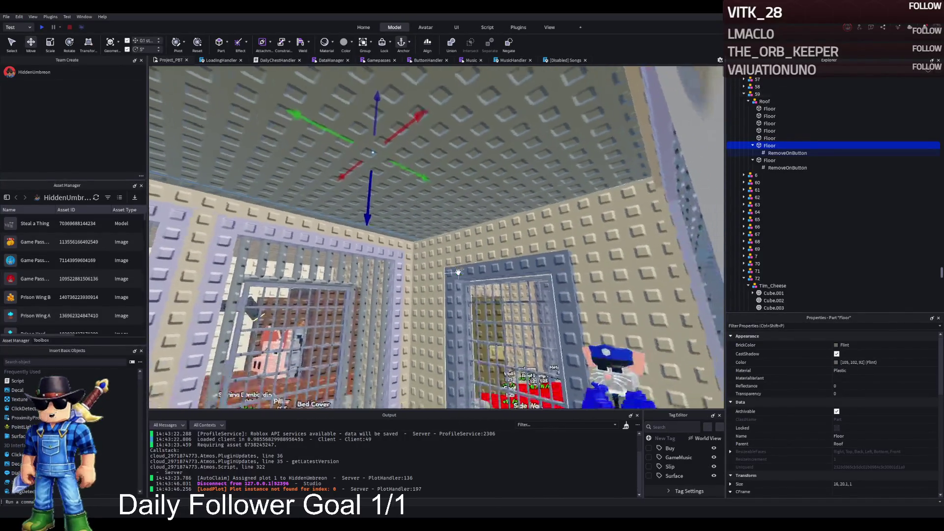
{"action": "scroll", "coordinate": [457, 272], "scroll_direction": "up", "scroll_amount": 5}
Duplicate a neighbouring roof Floor panel with Ctrl+D and select a roof panel to resize.
{"action": "left_click", "coordinate": [382, 216]}
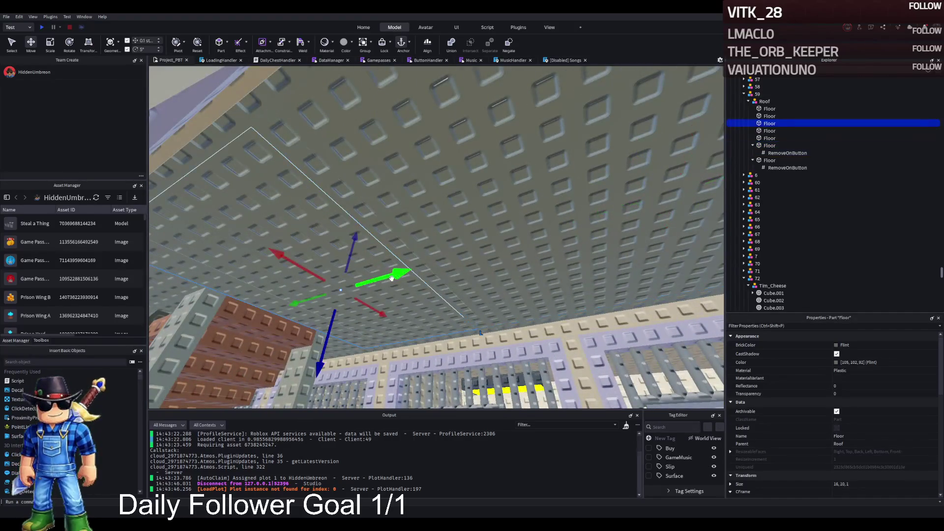
{"action": "scroll", "coordinate": [407, 274], "scroll_direction": "up", "scroll_amount": 3}
{"action": "scroll", "coordinate": [412, 279], "scroll_direction": "up", "scroll_amount": 1}
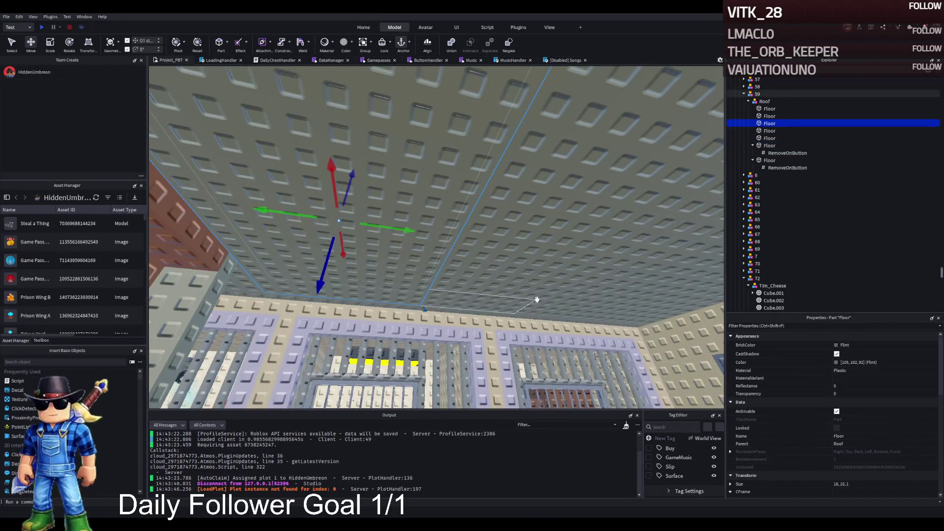
{"action": "key", "text": "ctrl+d"}
{"action": "key", "text": "ctrl+3"}
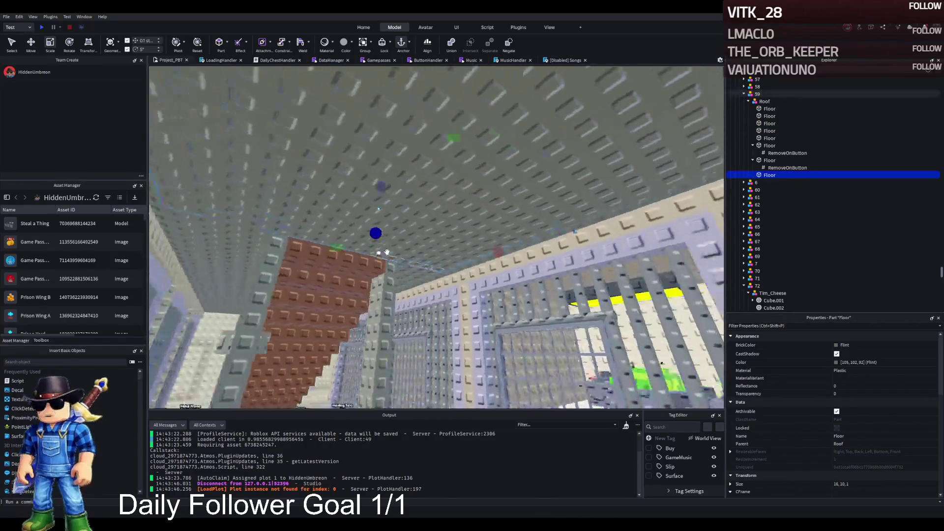
{"action": "key", "text": "d"}
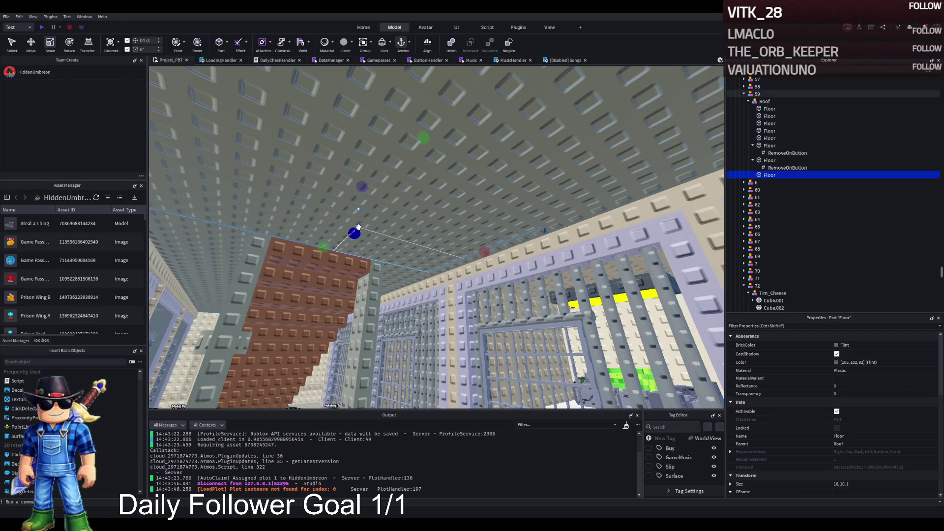
{"action": "left_click", "coordinate": [385, 200]}
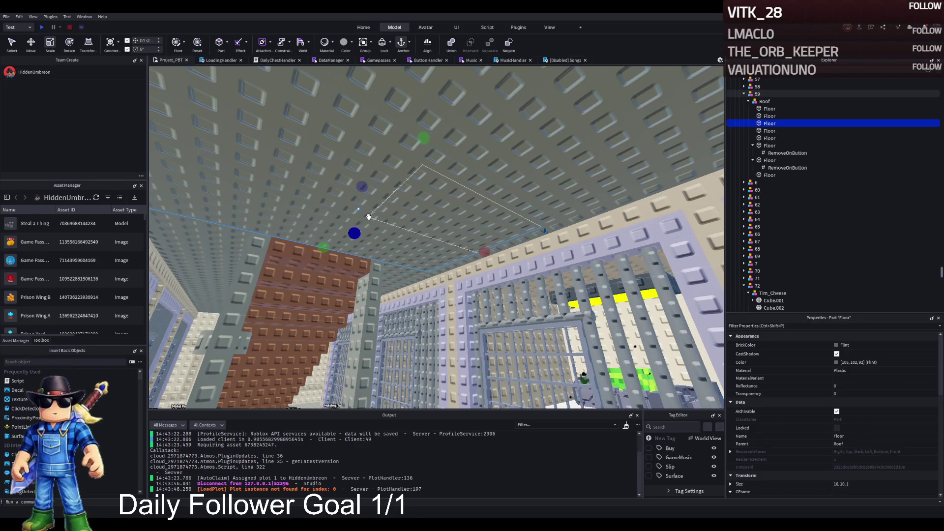
Scale the new roof Floor panel to 10×5×1 studs, then fly down the corridor.
{"action": "mouse_move", "coordinate": [354, 233]}
{"action": "left_mouse_down"}
{"action": "mouse_move", "coordinate": [354, 211]}
{"action": "mouse_move", "coordinate": [348, 244]}
{"action": "mouse_move", "coordinate": [352, 194]}
{"action": "mouse_move", "coordinate": [411, 185]}
{"action": "mouse_move", "coordinate": [403, 200]}
{"action": "mouse_move", "coordinate": [407, 130]}
{"action": "left_mouse_up"}
{"action": "left_click_drag", "start_coordinate": [382, 223], "coordinate": [383, 241]}
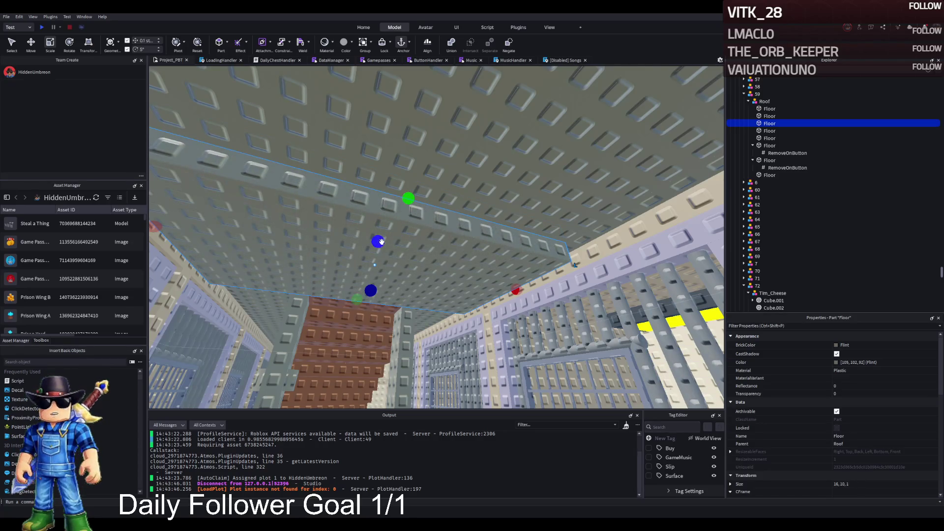
{"action": "key", "text": "d"}
{"action": "left_click_drag", "start_coordinate": [504, 280], "coordinate": [459, 278]}
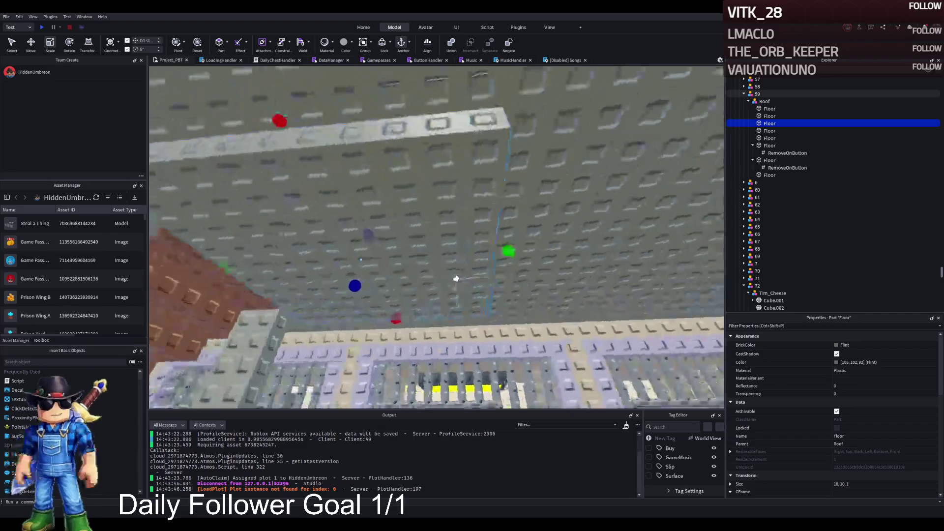
{"action": "left_click_drag", "start_coordinate": [503, 252], "coordinate": [438, 255]}
{"action": "key", "text": "w"}
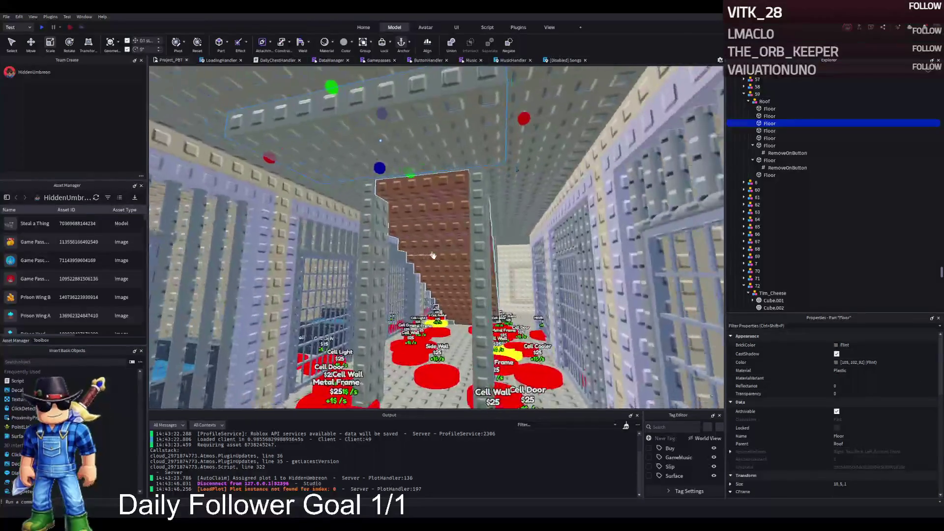
{"action": "key", "text": "a"}
{"action": "key", "text": "a"}
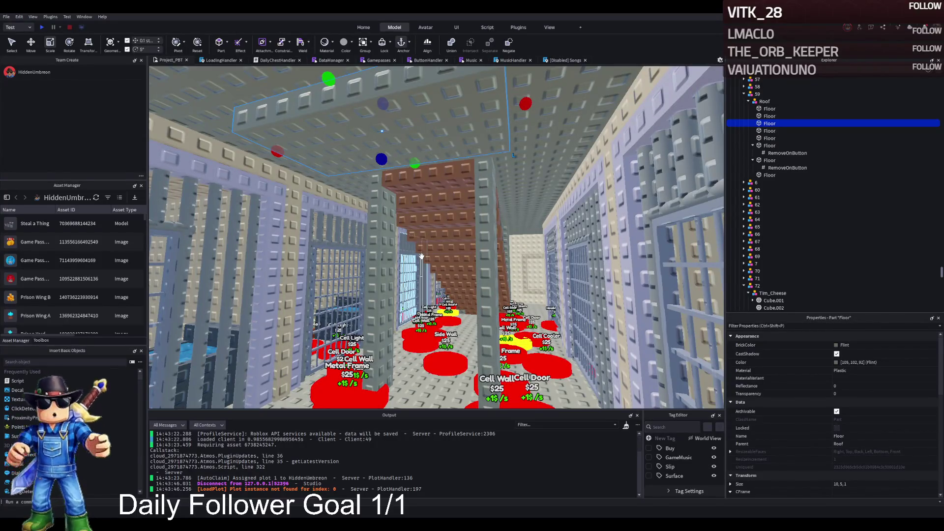
{"action": "key", "text": "w"}
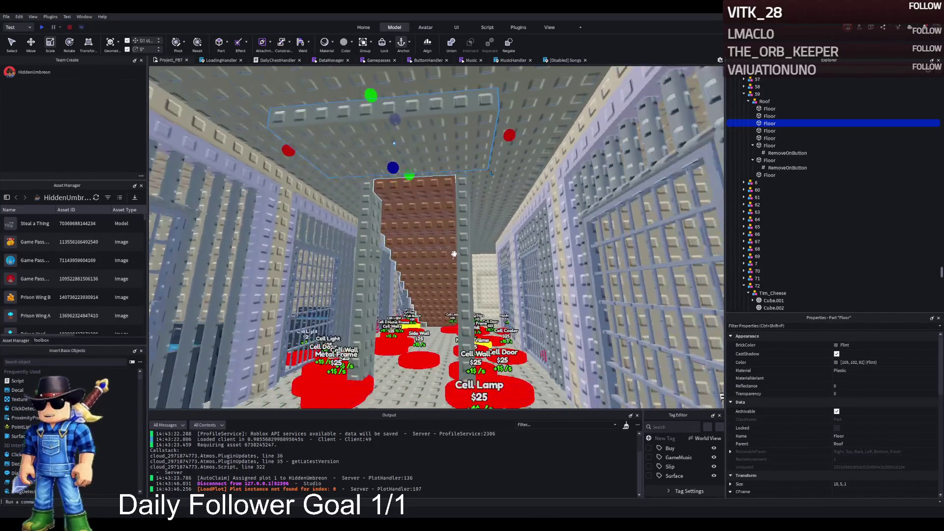
{"action": "key", "text": "d"}
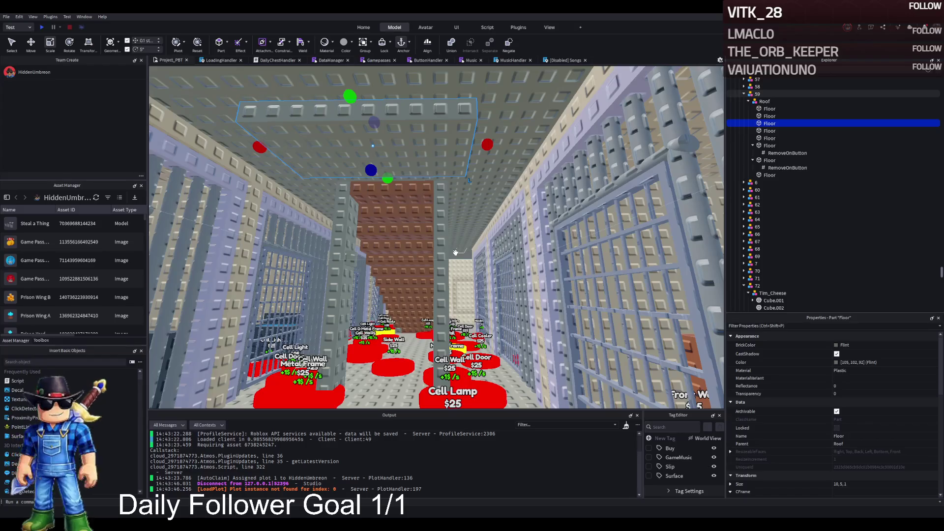
Change the corridor ceiling Floor panel's BrickColor from Flint to Black.
{"action": "left_click", "coordinate": [850, 345]}
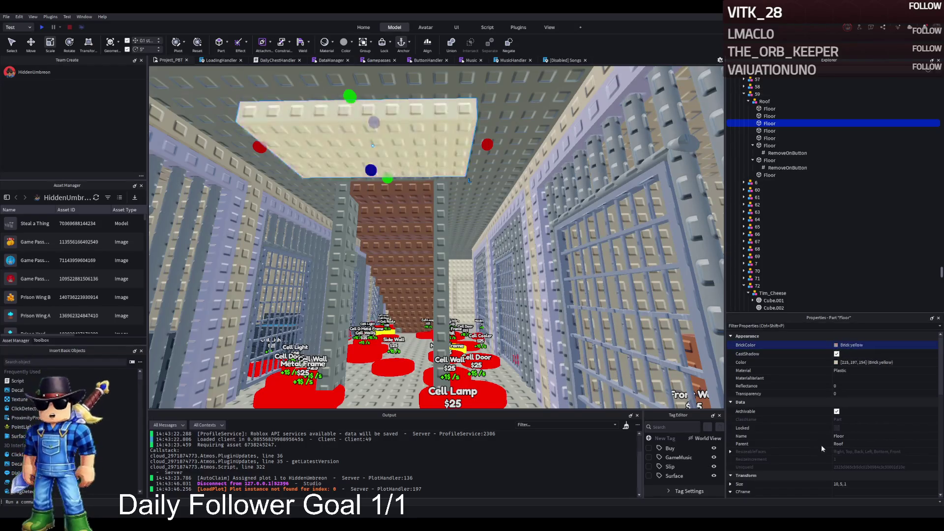
{"action": "left_click_drag", "start_coordinate": [417, 231], "coordinate": [424, 254]}
{"action": "key", "text": "ctrl+r"}
{"action": "key", "text": "ctrl+r"}
{"action": "key", "text": "ctrl+r"}
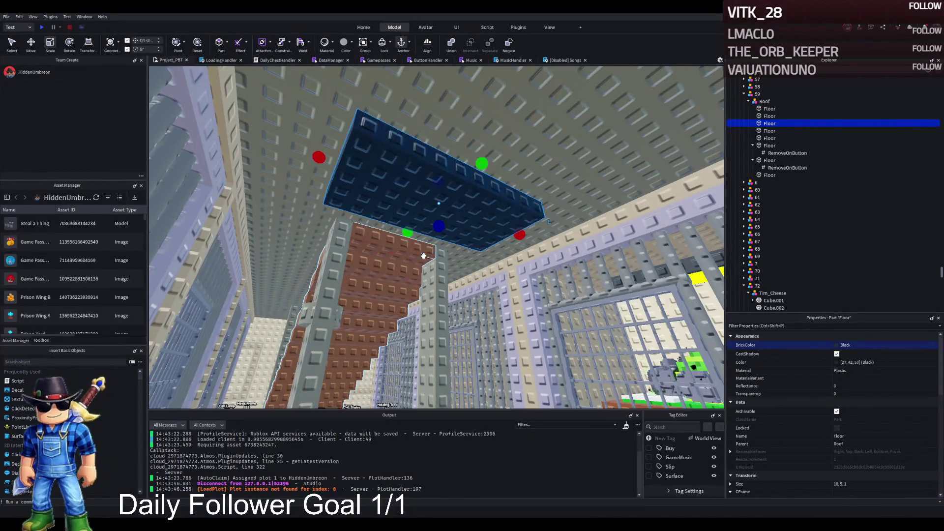
{"action": "key", "text": "w"}
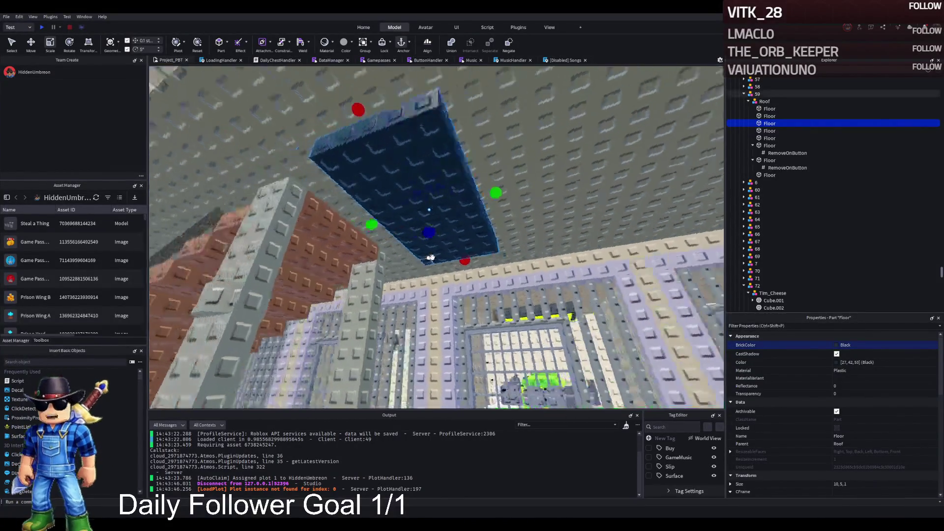
{"action": "key", "text": "q"}
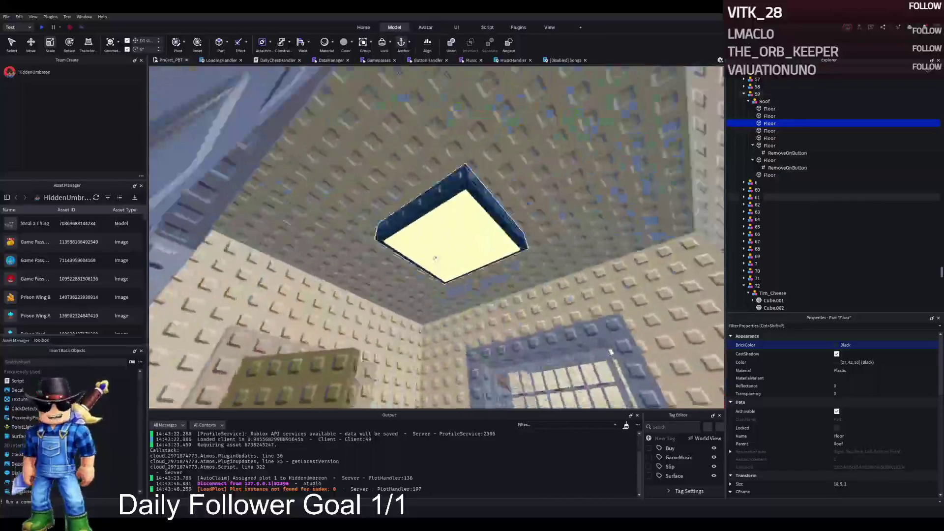
{"action": "left_click", "coordinate": [521, 226]}
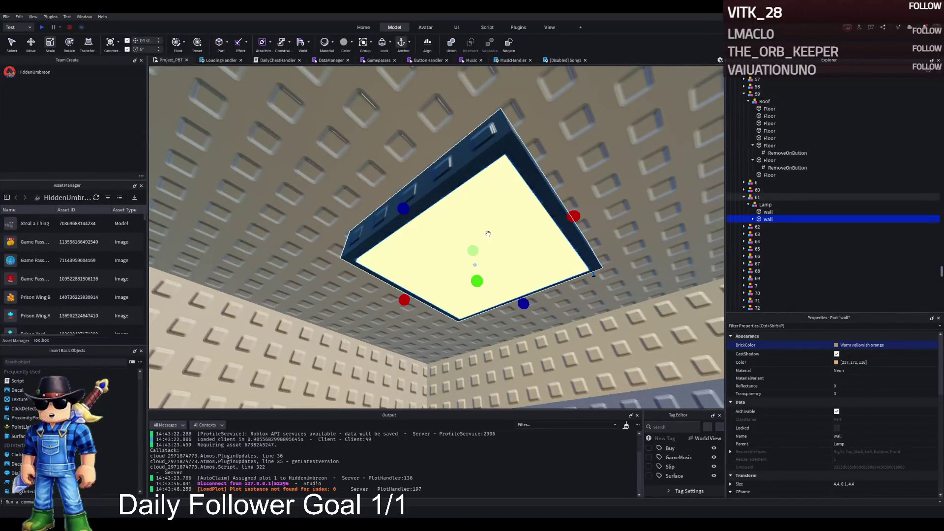
Duplicate the cell lamp's glowing face, move it onto the black ceiling panel, and file it under Roof.
{"action": "key", "text": "ctrl+2"}
{"action": "key", "text": "f"}
{"action": "key", "text": "ctrl+d"}
{"action": "mouse_move", "coordinate": [493, 224]}
{"action": "left_mouse_down"}
{"action": "mouse_move", "coordinate": [434, 211]}
{"action": "mouse_move", "coordinate": [436, 150]}
{"action": "mouse_move", "coordinate": [457, 288]}
{"action": "mouse_move", "coordinate": [479, 309]}
{"action": "mouse_move", "coordinate": [519, 309]}
{"action": "mouse_move", "coordinate": [508, 309]}
{"action": "mouse_move", "coordinate": [505, 255]}
{"action": "left_mouse_up"}
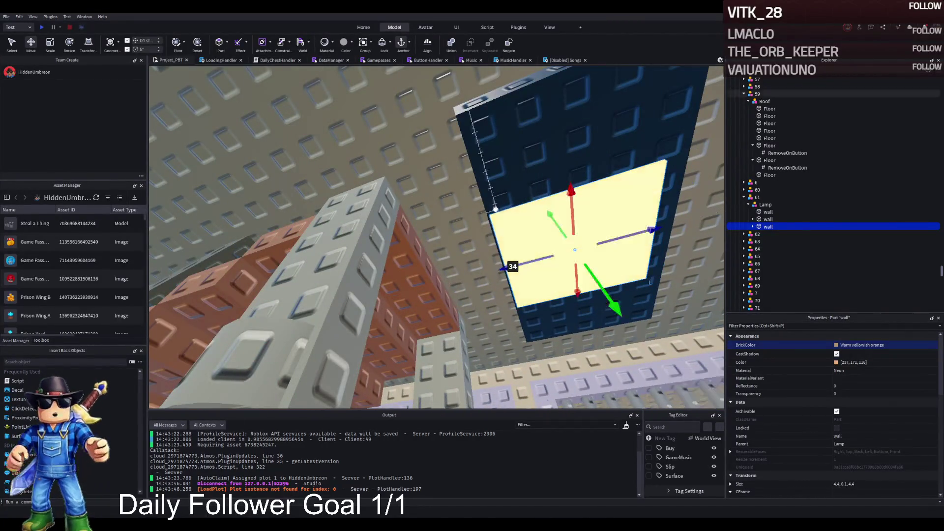
{"action": "left_click", "coordinate": [767, 124], "text": "ctrl"}
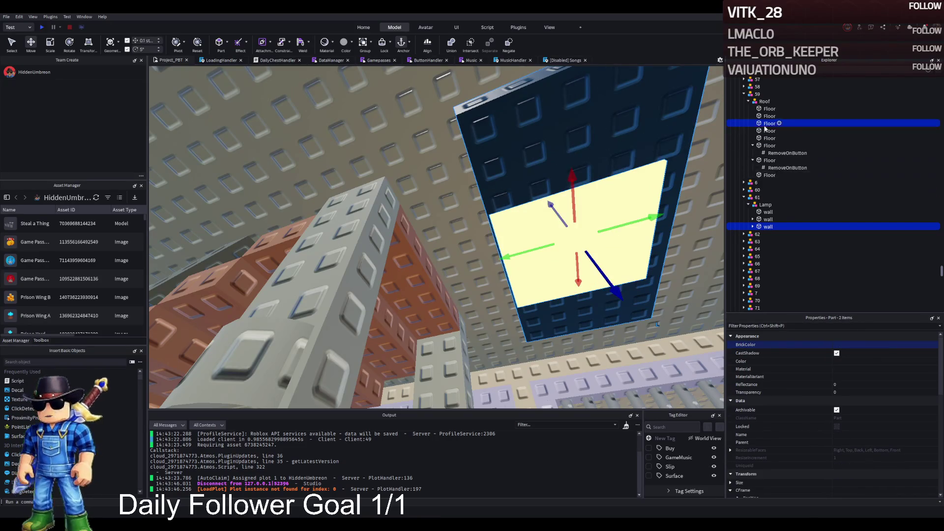
{"action": "left_click_drag", "start_coordinate": [761, 104], "coordinate": [761, 105]}
{"action": "left_click", "coordinate": [769, 182]}
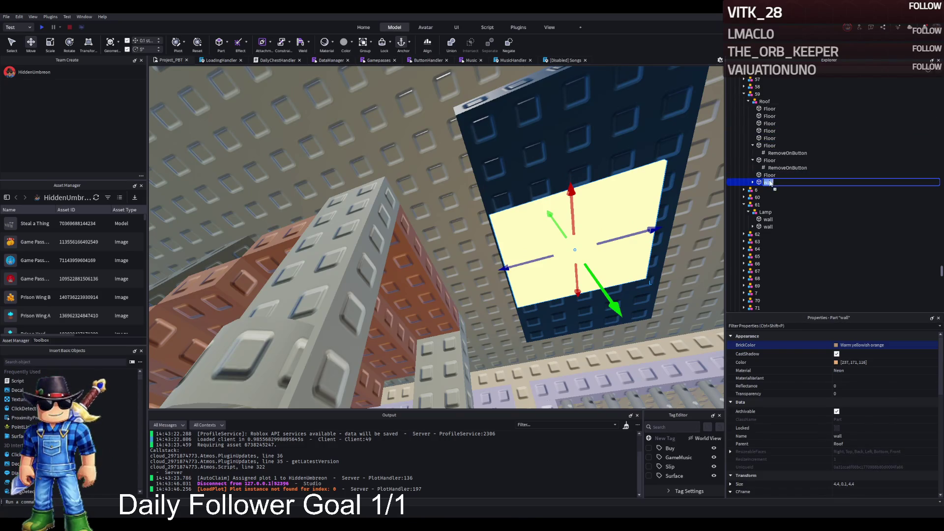
{"action": "key", "text": "Return"}
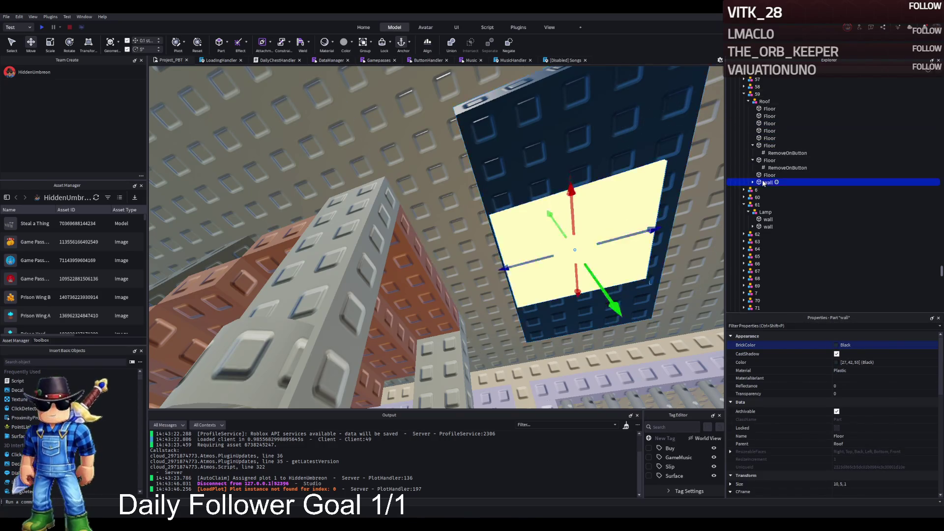
Nest the glowing face inside the ceiling Floor part and reposition it on the black panel.
{"action": "left_click_drag", "start_coordinate": [765, 126], "coordinate": [766, 127]}
{"action": "key", "text": "d"}
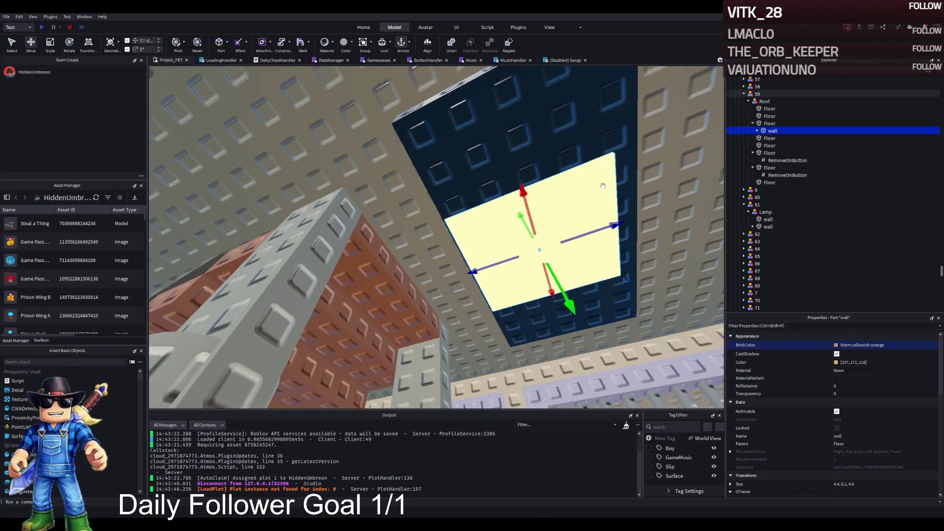
{"action": "key", "text": "ctrl+3"}
{"action": "left_click_drag", "start_coordinate": [634, 215], "coordinate": [660, 208]}
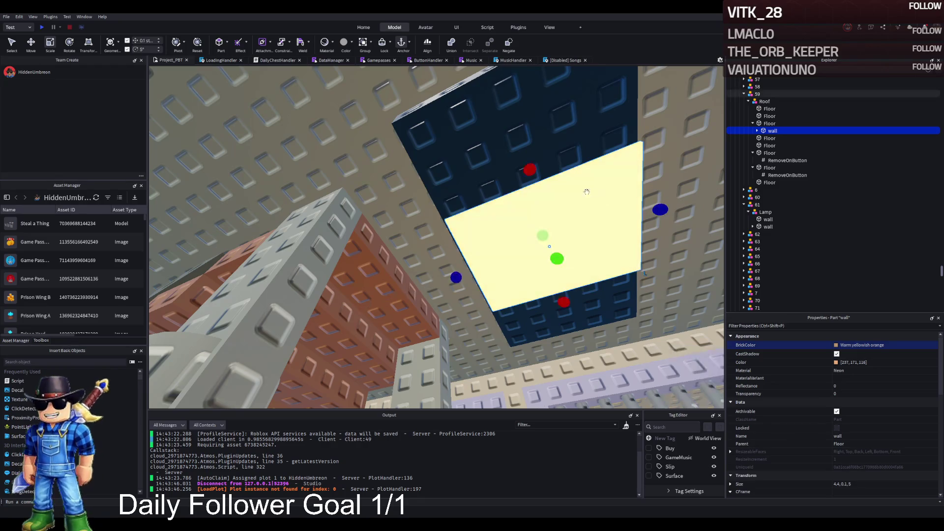
{"action": "scroll", "coordinate": [501, 213], "scroll_direction": "up", "scroll_amount": 5}
{"action": "mouse_move", "coordinate": [501, 212]}
{"action": "left_mouse_down"}
{"action": "mouse_move", "coordinate": [433, 167]}
{"action": "mouse_move", "coordinate": [437, 194]}
{"action": "mouse_move", "coordinate": [421, 173]}
{"action": "mouse_move", "coordinate": [415, 229]}
{"action": "left_mouse_up"}
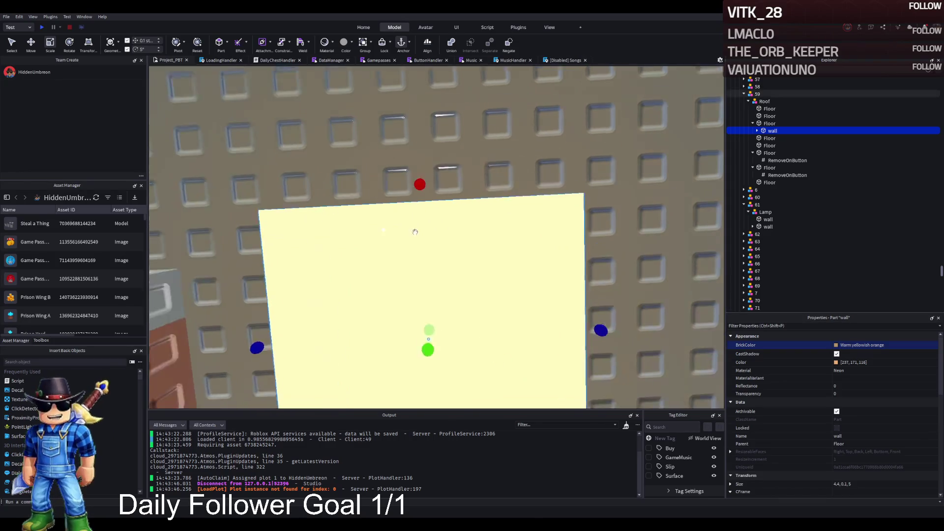
{"action": "scroll", "coordinate": [415, 232], "scroll_direction": "up", "scroll_amount": 3}
Resize the glowing face to 9×0.1×4 studs, leaving a black border around it.
{"action": "mouse_move", "coordinate": [413, 205]}
{"action": "left_mouse_down"}
{"action": "mouse_move", "coordinate": [286, 147]}
{"action": "mouse_move", "coordinate": [491, 205]}
{"action": "left_mouse_up"}
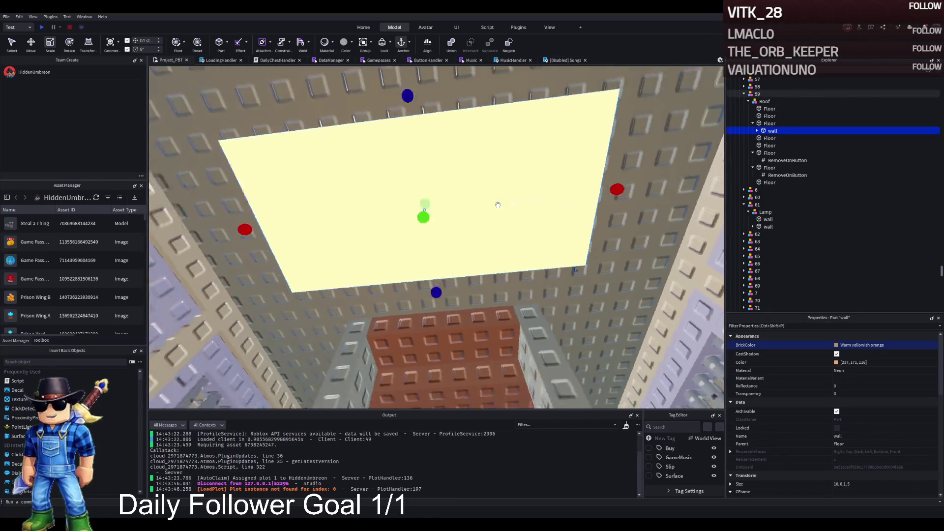
{"action": "left_click_drag", "start_coordinate": [454, 102], "coordinate": [452, 104]}
{"action": "left_click_drag", "start_coordinate": [622, 223], "coordinate": [603, 220]}
{"action": "left_click_drag", "start_coordinate": [449, 46], "coordinate": [443, 123]}
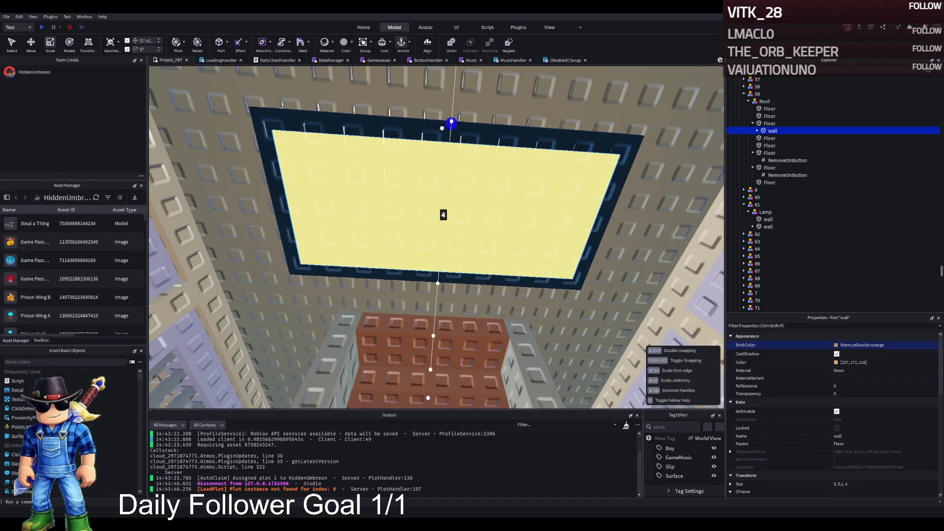
{"action": "right_click", "coordinate": [442, 128]}
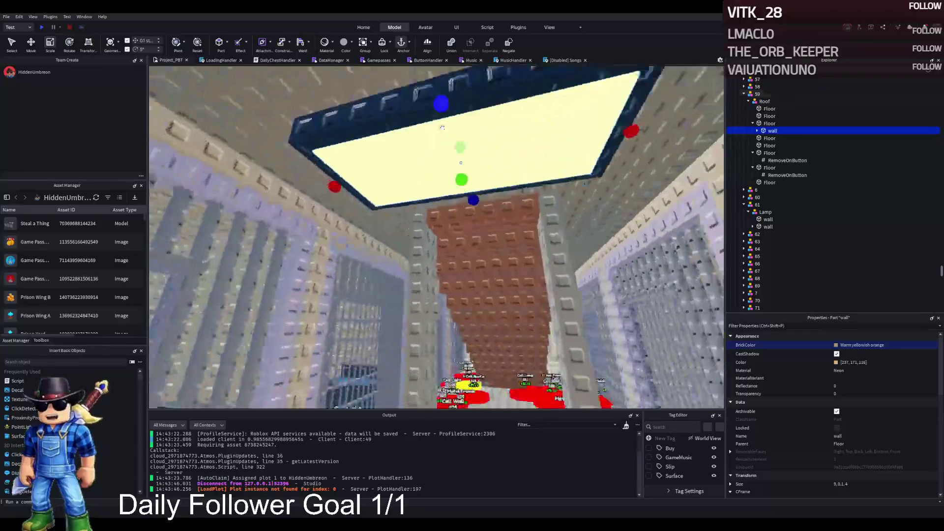
{"action": "right_click", "coordinate": [441, 128]}
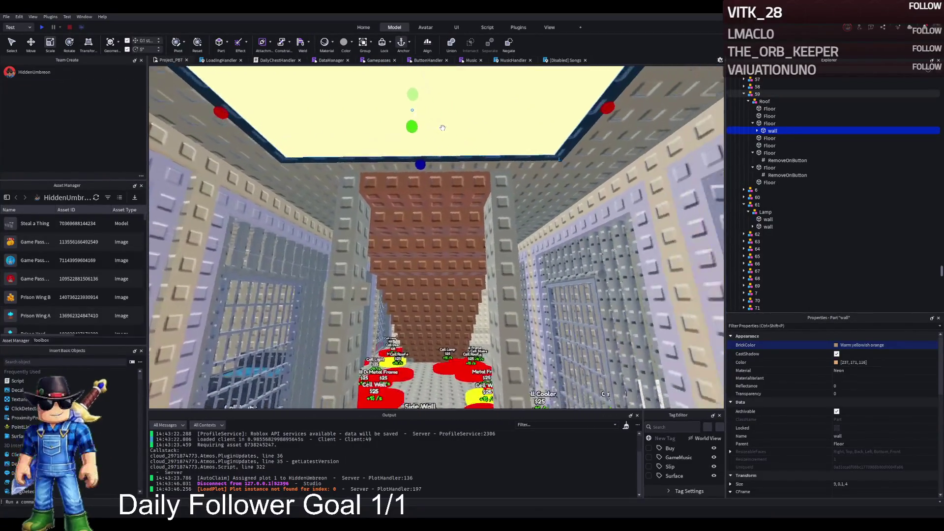
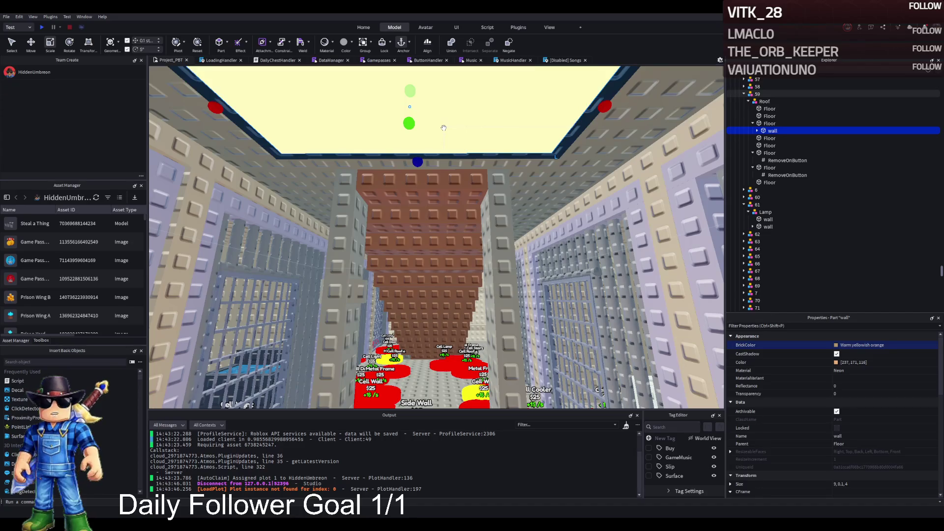
Select the SurfaceLight inside the corridor lamp's wall part and focus the view on it.
{"action": "key", "text": "w"}
{"action": "key", "text": "Right"}
{"action": "key", "text": "Down"}
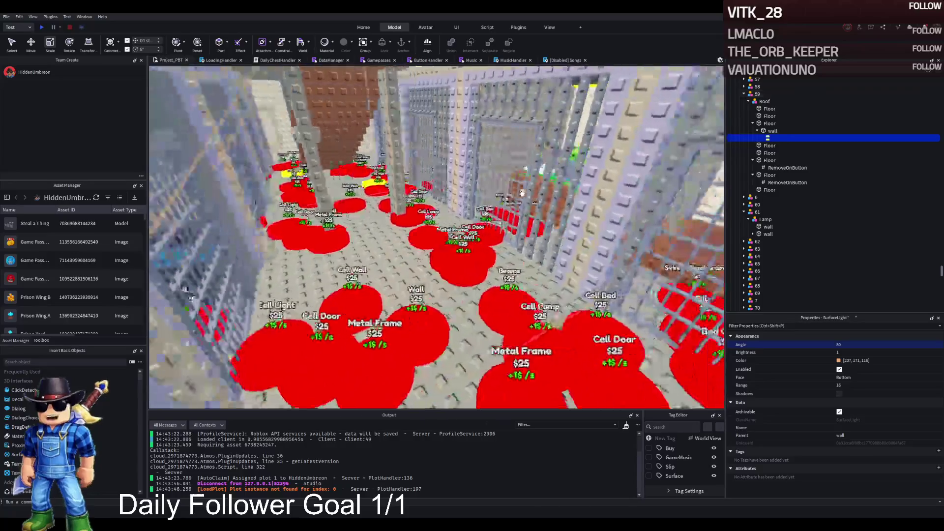
{"action": "key", "text": "f"}
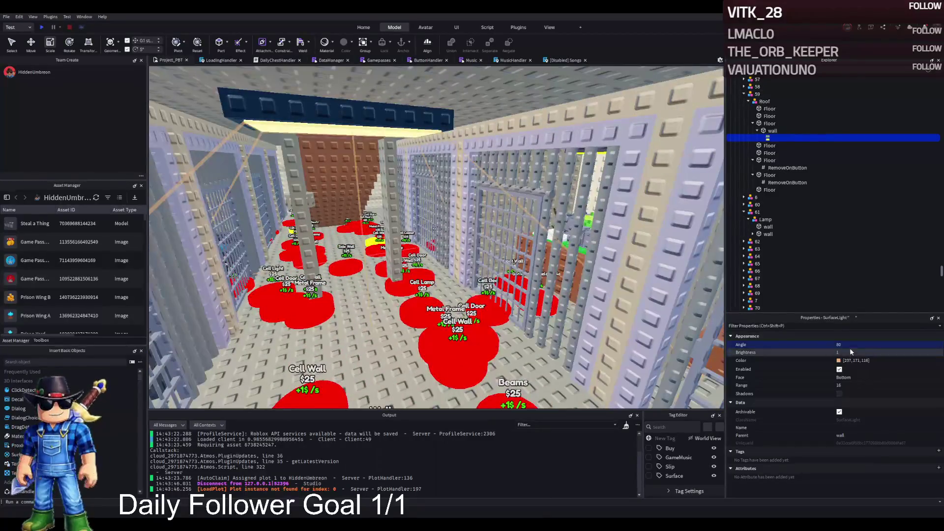
Set the SurfaceLight to Angle 90, Brightness 2 and Range 16, toggling Enabled.
{"action": "left_click", "coordinate": [847, 345]}
{"action": "type", "text": "90"}
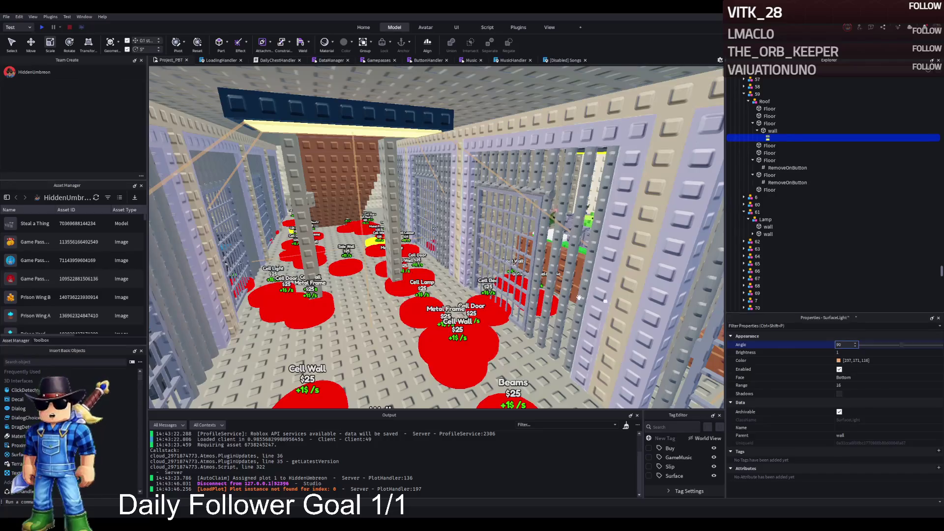
{"action": "key", "text": "Return"}
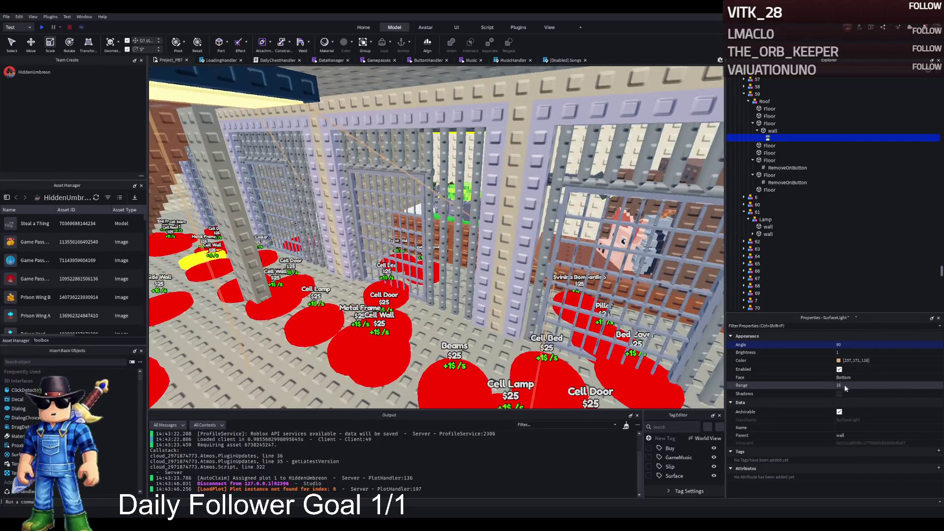
{"action": "left_click", "coordinate": [841, 353]}
{"action": "type", "text": "2"}
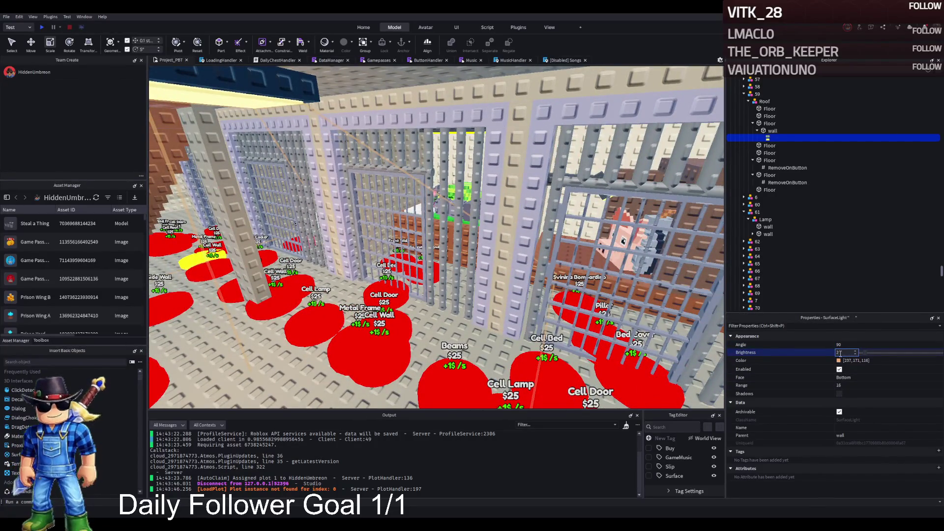
{"action": "key", "text": "Return"}
{"action": "left_click", "coordinate": [839, 370]}
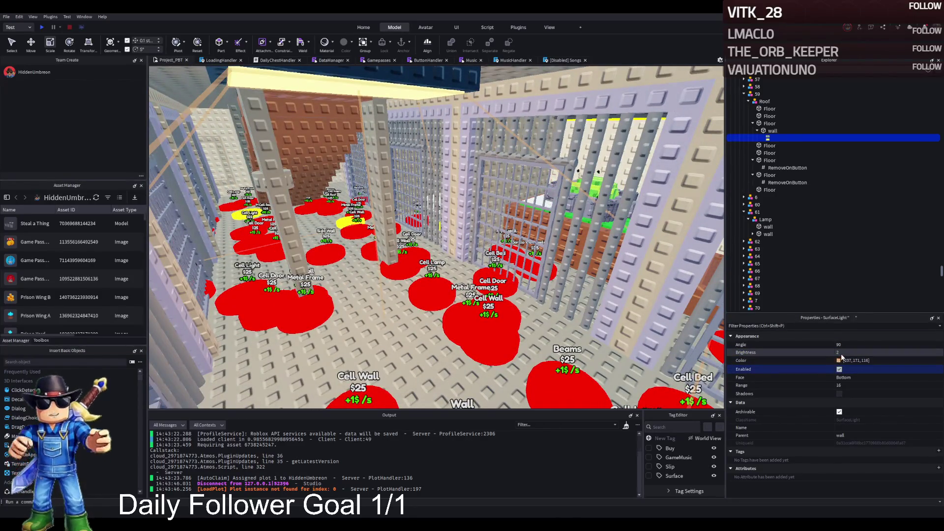
{"action": "left_click", "coordinate": [842, 385]}
{"action": "key", "text": "Return"}
Select the roof light's Floor part inside model 59 in Explorer.
{"action": "scroll", "coordinate": [535, 322], "scroll_direction": "up", "scroll_amount": 10}
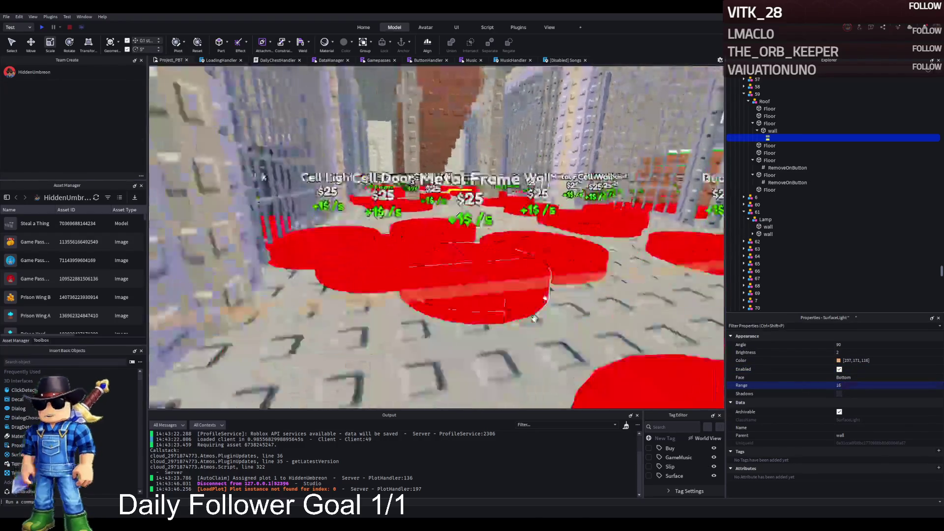
{"action": "scroll", "coordinate": [536, 322], "scroll_direction": "down", "scroll_amount": 5}
{"action": "scroll", "coordinate": [534, 319], "scroll_direction": "up", "scroll_amount": 5}
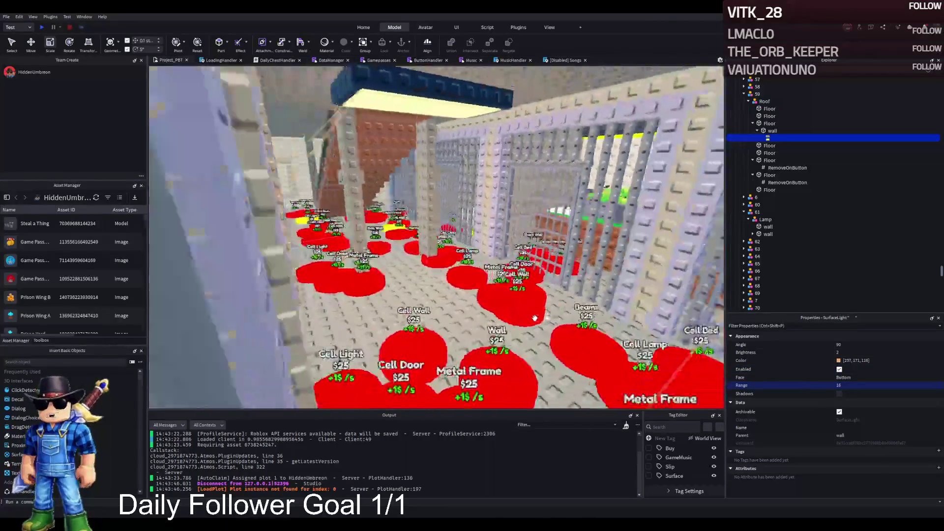
{"action": "scroll", "coordinate": [535, 319], "scroll_direction": "down", "scroll_amount": 5}
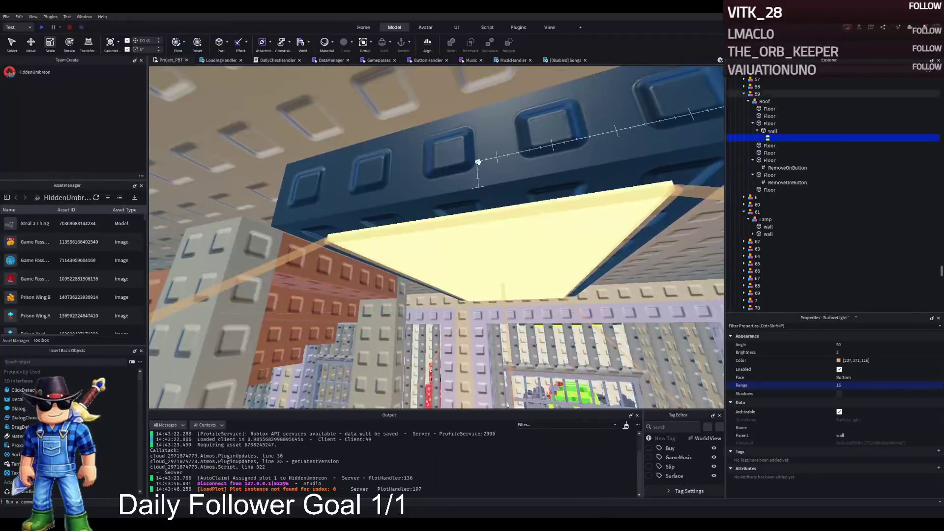
{"action": "left_click", "coordinate": [757, 94]}
{"action": "left_click", "coordinate": [769, 123]}
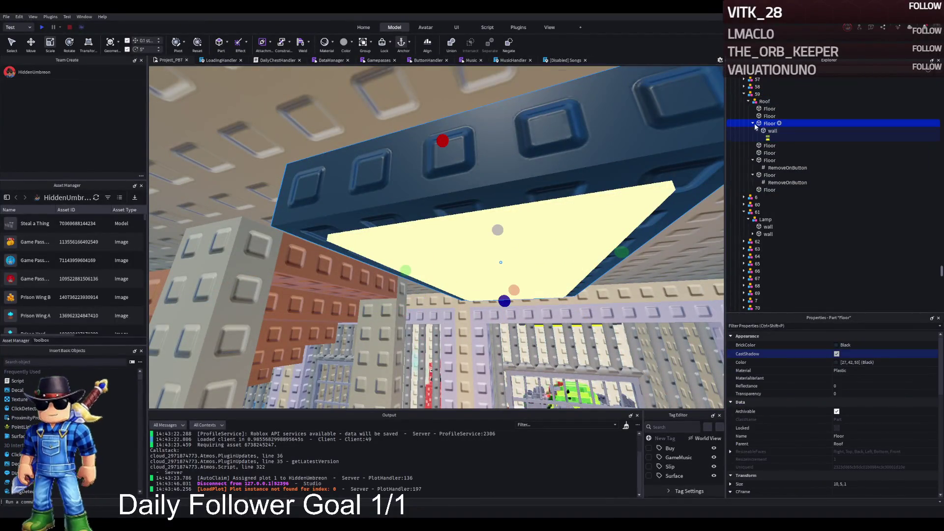
Focus on the roof light's Floor part and slide it along its axis.
{"action": "left_click", "coordinate": [752, 123]}
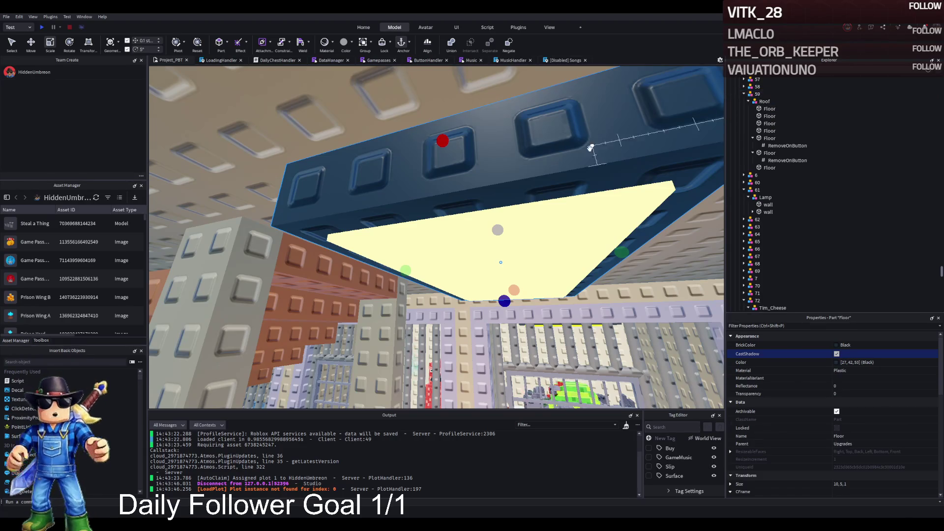
{"action": "scroll", "coordinate": [590, 149], "scroll_direction": "up", "scroll_amount": 5}
{"action": "key", "text": "f"}
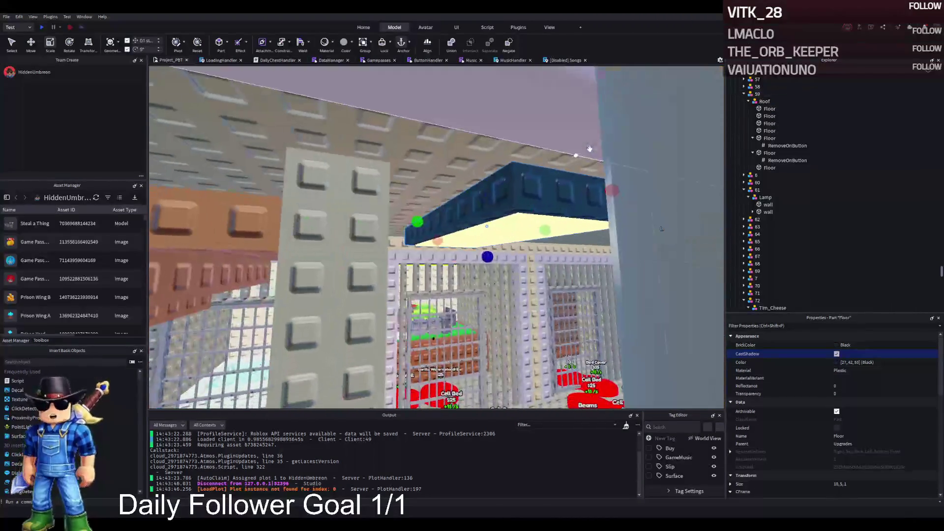
{"action": "key", "text": "ctrl+2"}
{"action": "left_click_drag", "start_coordinate": [454, 222], "coordinate": [418, 218]}
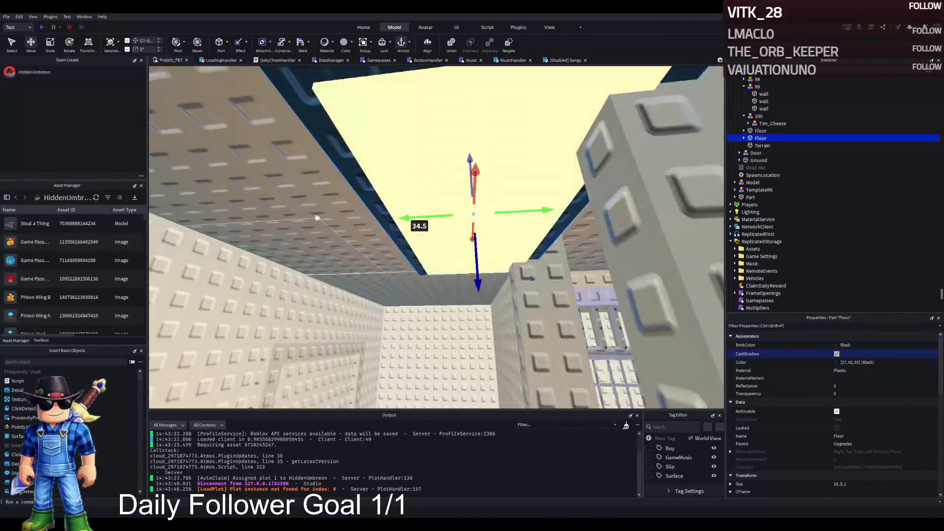
Reposition the dark Floor frame -4.5 studs to frame the lamp above the cell corridor.
{"action": "left_click", "coordinate": [452, 160]}
{"action": "key", "text": "s"}
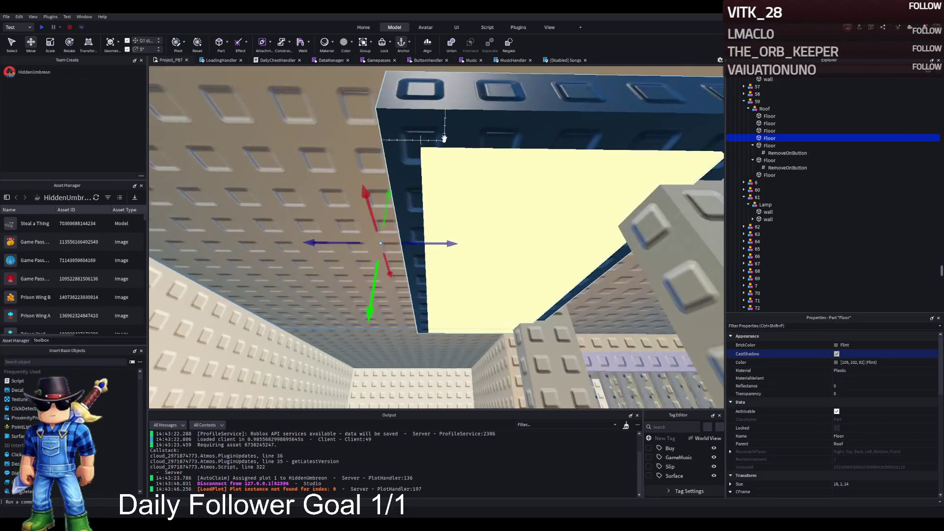
{"action": "left_click", "coordinate": [464, 109]}
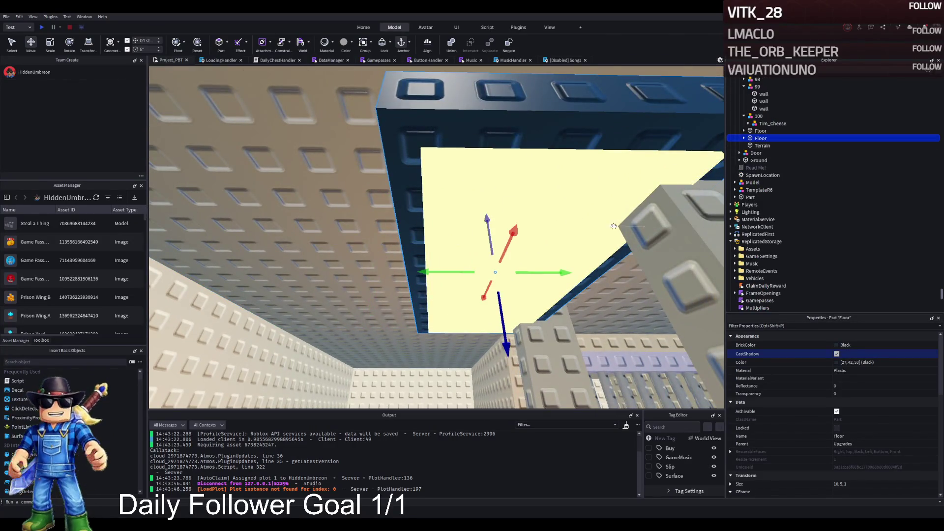
{"action": "mouse_move", "coordinate": [552, 272]}
{"action": "left_mouse_down"}
{"action": "mouse_move", "coordinate": [533, 268]}
{"action": "mouse_move", "coordinate": [541, 259]}
{"action": "mouse_move", "coordinate": [535, 299]}
{"action": "mouse_move", "coordinate": [446, 185]}
{"action": "left_mouse_up"}
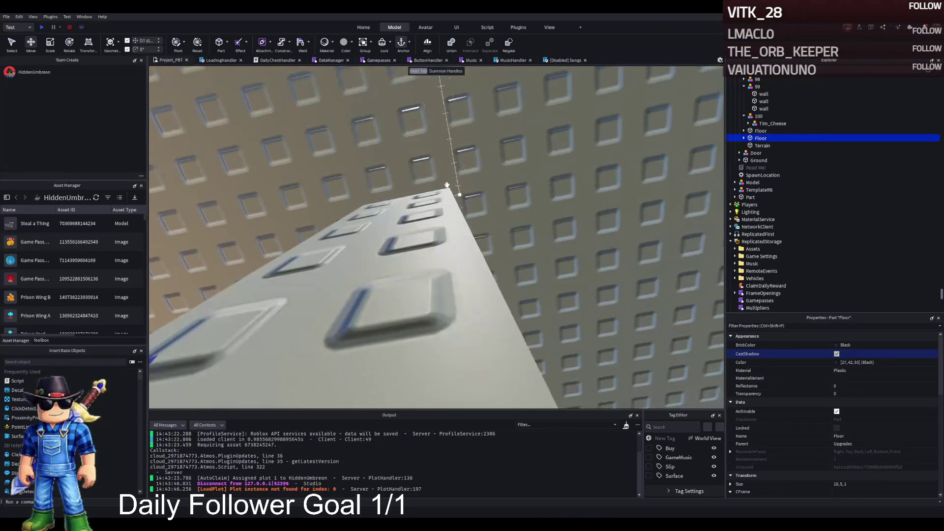
{"action": "mouse_move", "coordinate": [394, 151]}
{"action": "left_mouse_down"}
{"action": "mouse_move", "coordinate": [274, 294]}
{"action": "mouse_move", "coordinate": [267, 214]}
{"action": "mouse_move", "coordinate": [242, 164]}
{"action": "mouse_move", "coordinate": [256, 189]}
{"action": "mouse_move", "coordinate": [395, 163]}
{"action": "mouse_move", "coordinate": [446, 168]}
{"action": "mouse_move", "coordinate": [413, 162]}
{"action": "mouse_move", "coordinate": [520, 176]}
{"action": "mouse_move", "coordinate": [467, 182]}
{"action": "left_mouse_up"}
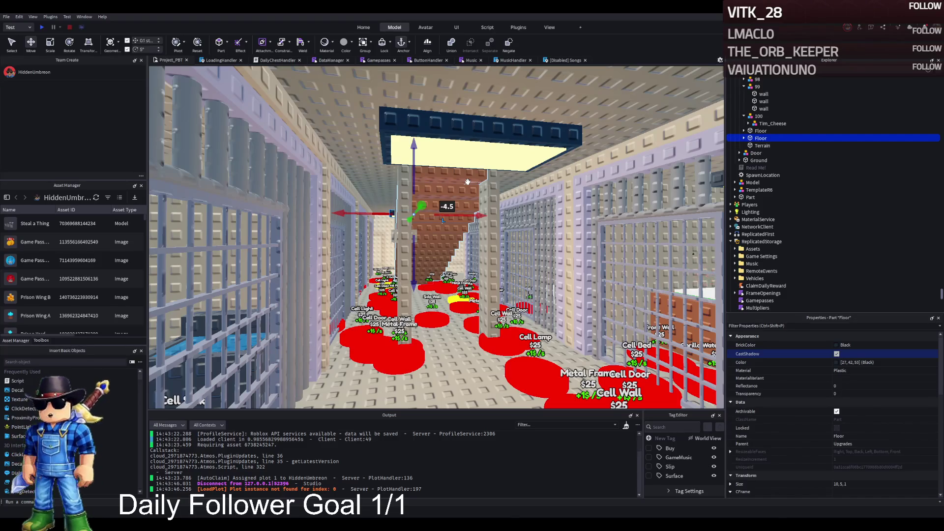
{"action": "key", "text": "s"}
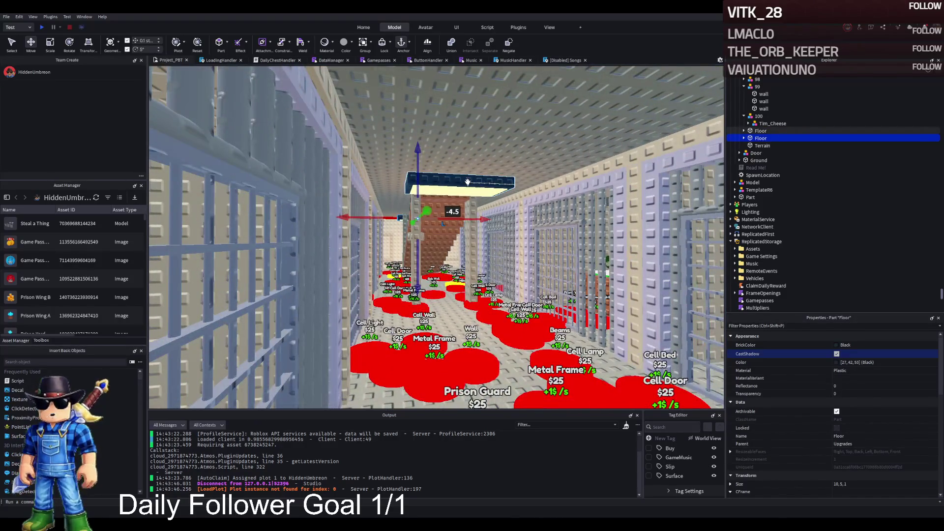
{"action": "key", "text": "d"}
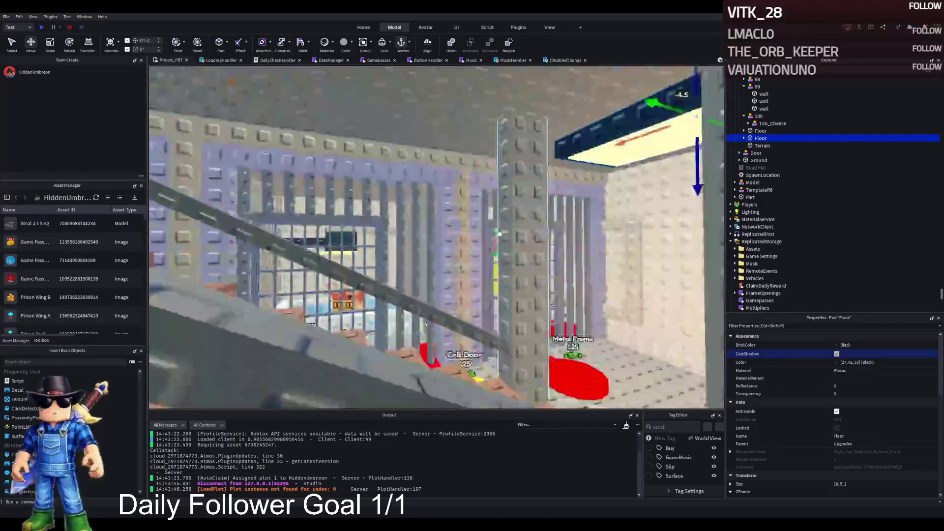
{"action": "right_click", "coordinate": [498, 233]}
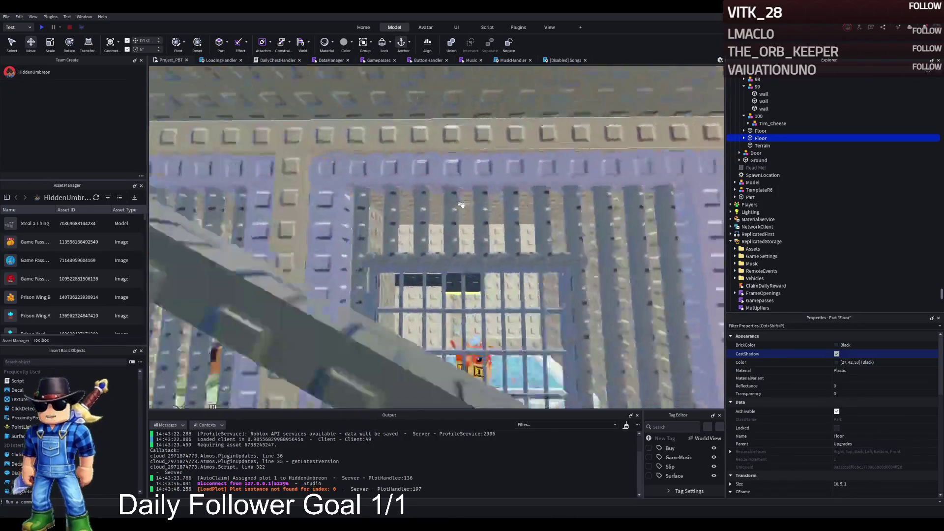
{"action": "right_click", "coordinate": [462, 204]}
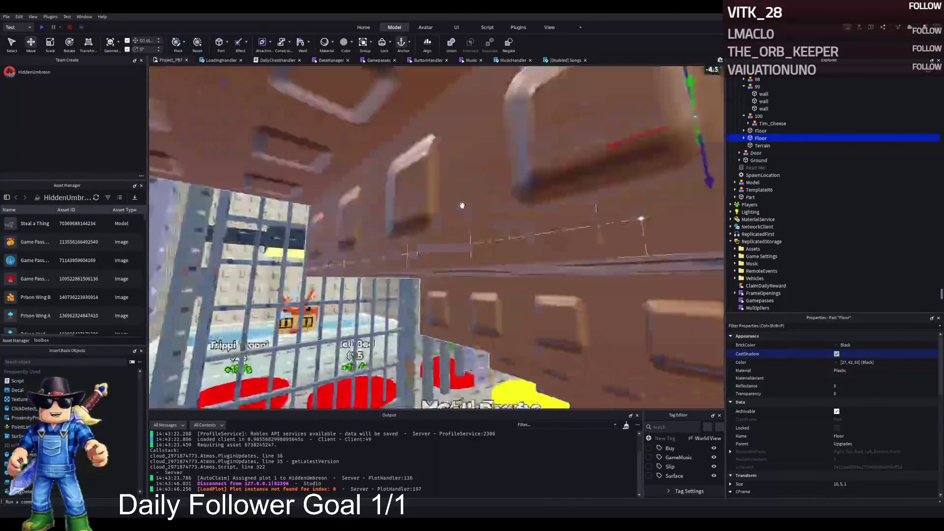
{"action": "key", "text": "s"}
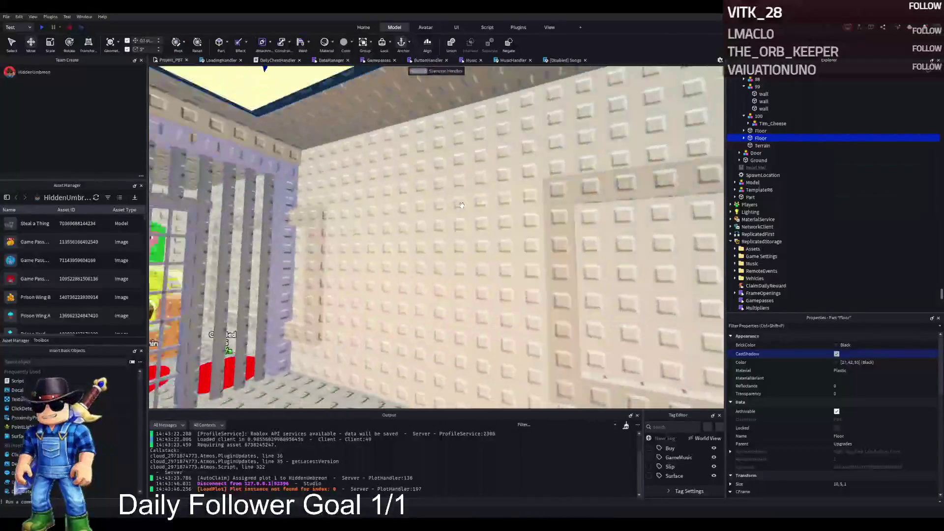
{"action": "key", "text": "a"}
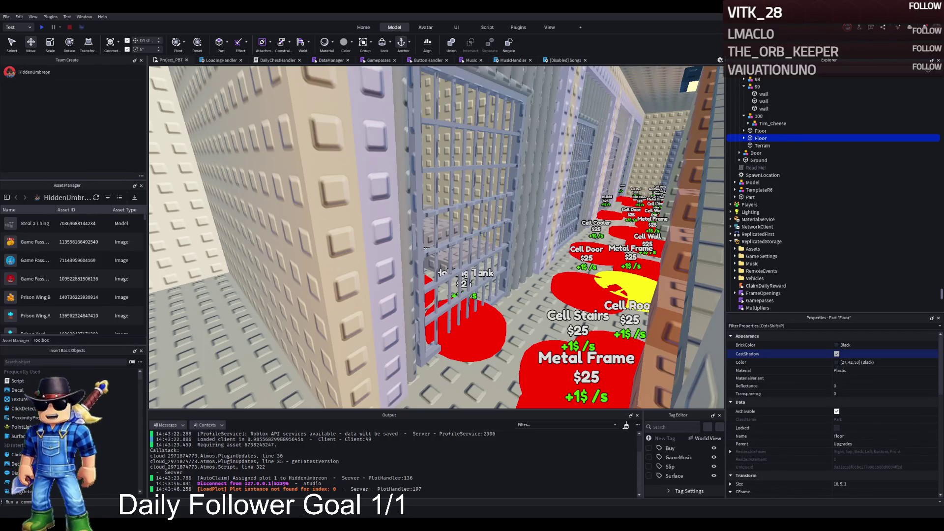
Push the third ceiling light panel against the wall above a cell entrance, shifting it 15 then -2.356 studs.
{"action": "key", "text": "w"}
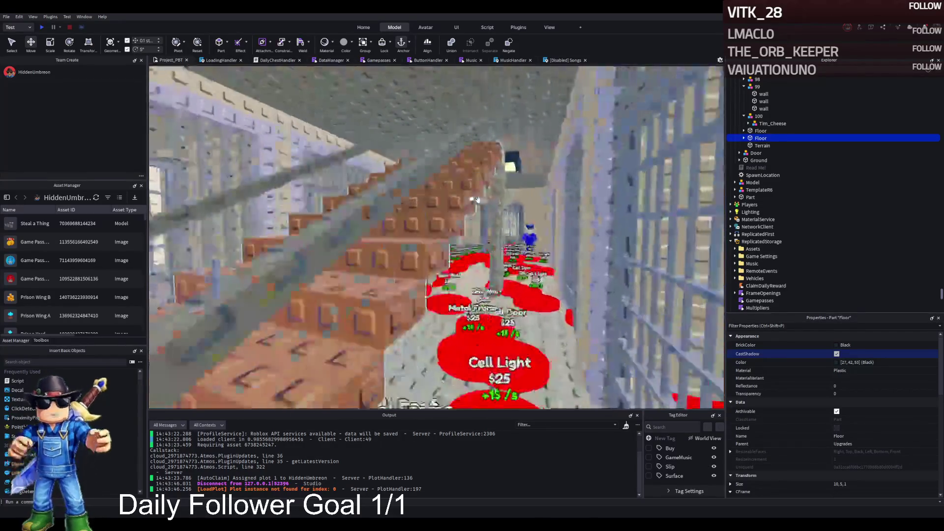
{"action": "key", "text": "w"}
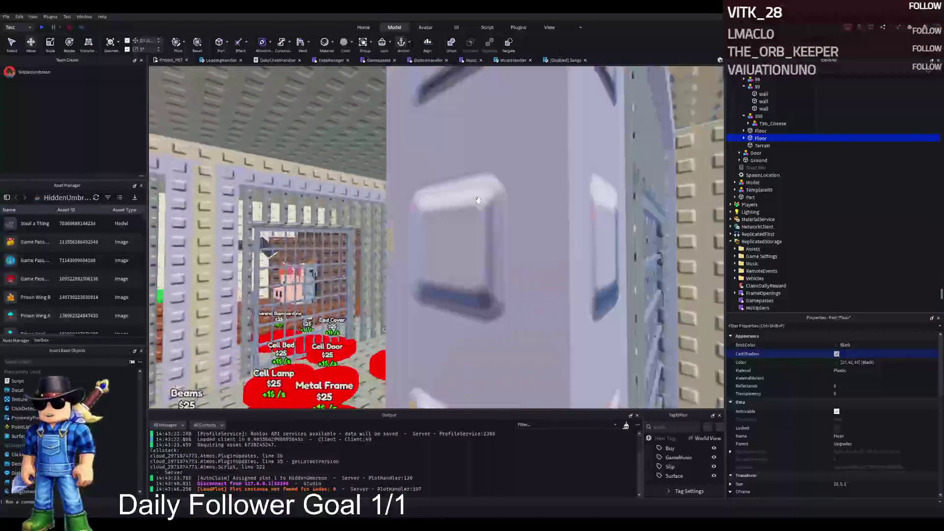
{"action": "key", "text": "s"}
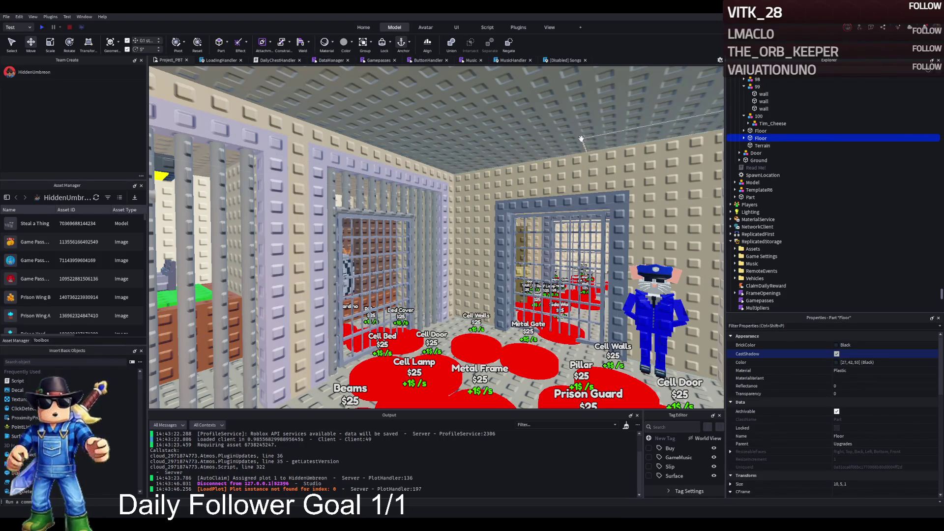
{"action": "scroll", "coordinate": [579, 139], "scroll_direction": "up", "scroll_amount": 5}
{"action": "left_click", "coordinate": [362, 171]}
{"action": "mouse_move", "coordinate": [362, 172]}
{"action": "left_mouse_down"}
{"action": "mouse_move", "coordinate": [495, 187]}
{"action": "mouse_move", "coordinate": [497, 222]}
{"action": "mouse_move", "coordinate": [511, 236]}
{"action": "left_mouse_up"}
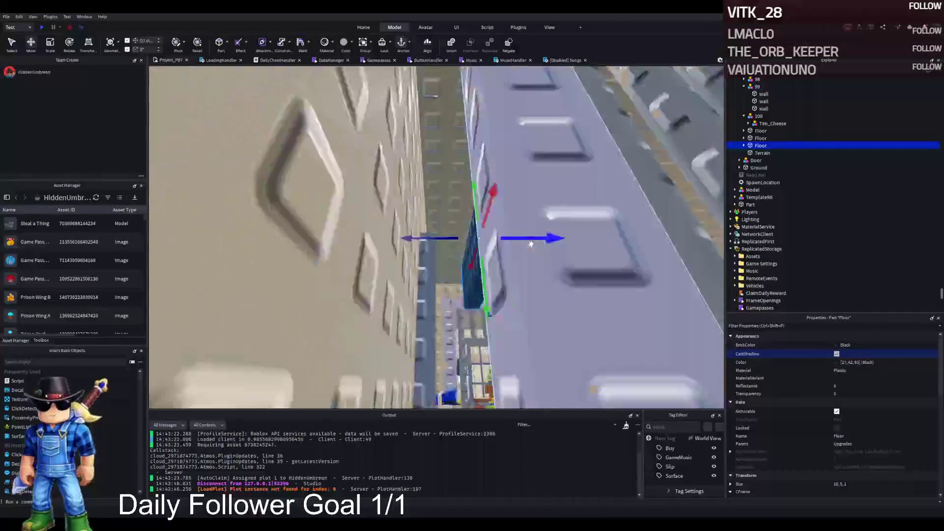
{"action": "mouse_move", "coordinate": [540, 232]}
{"action": "left_mouse_down"}
{"action": "mouse_move", "coordinate": [364, 224]}
{"action": "mouse_move", "coordinate": [436, 211]}
{"action": "mouse_move", "coordinate": [376, 187]}
{"action": "left_mouse_up"}
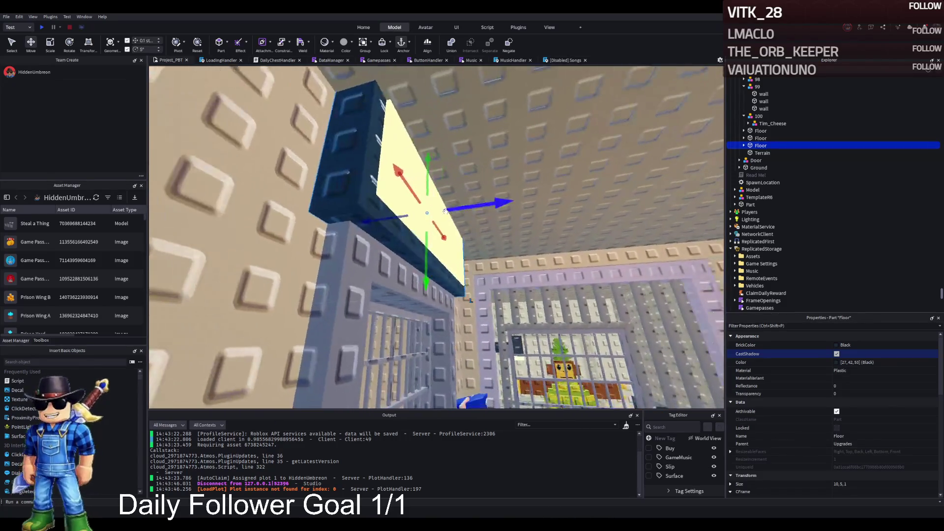
{"action": "key", "text": "ctrl+3"}
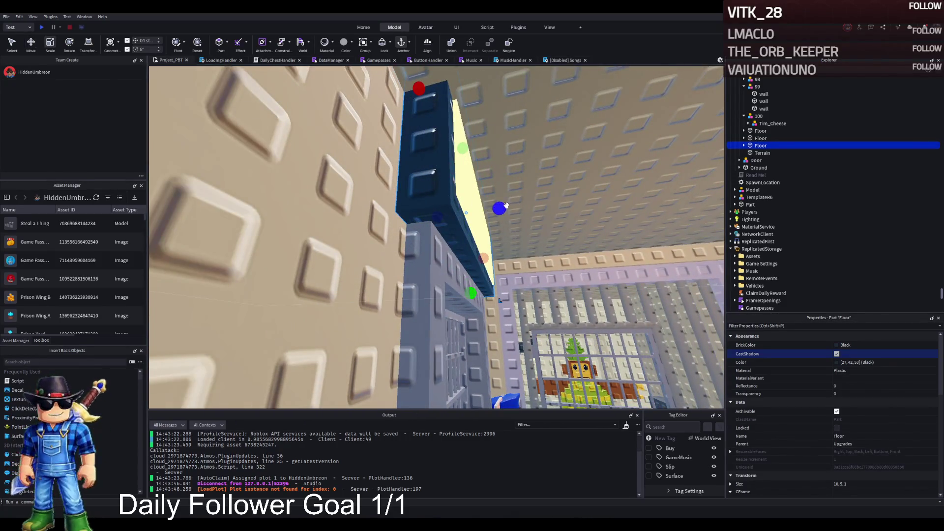
Unparent the yellow wall panel, thin the dark Floor frame, and shorten both parts' height.
{"action": "left_click", "coordinate": [744, 145]}
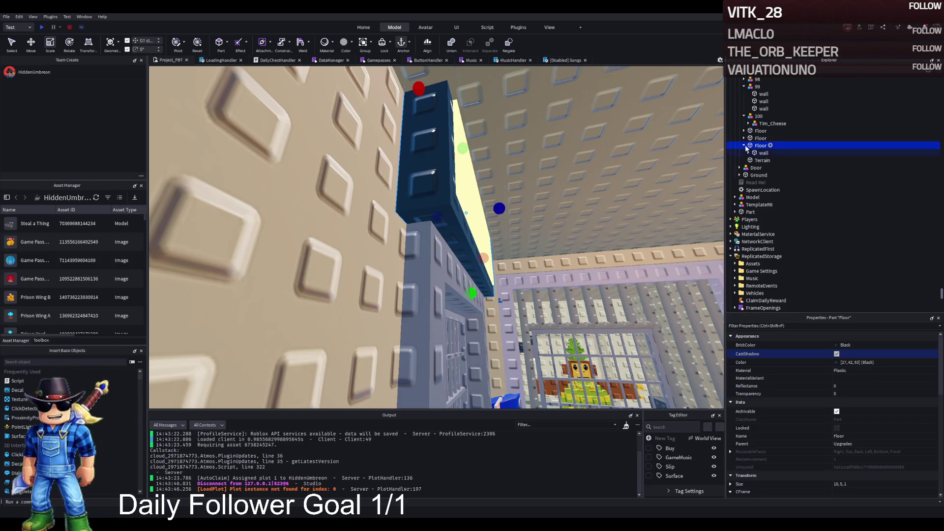
{"action": "left_click_drag", "start_coordinate": [756, 154], "coordinate": [757, 159]}
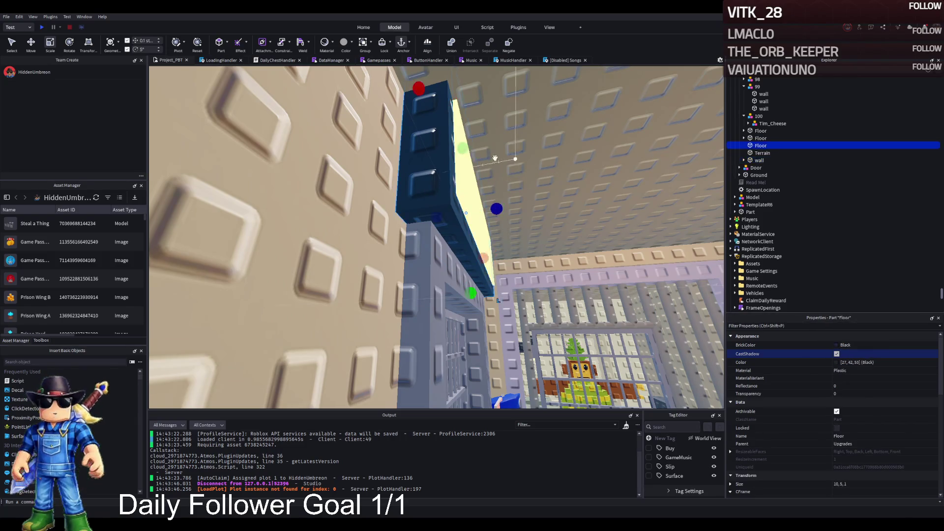
{"action": "mouse_move", "coordinate": [496, 210]}
{"action": "left_mouse_down"}
{"action": "mouse_move", "coordinate": [485, 211]}
{"action": "mouse_move", "coordinate": [503, 205]}
{"action": "left_mouse_up"}
{"action": "left_click", "coordinate": [466, 181]}
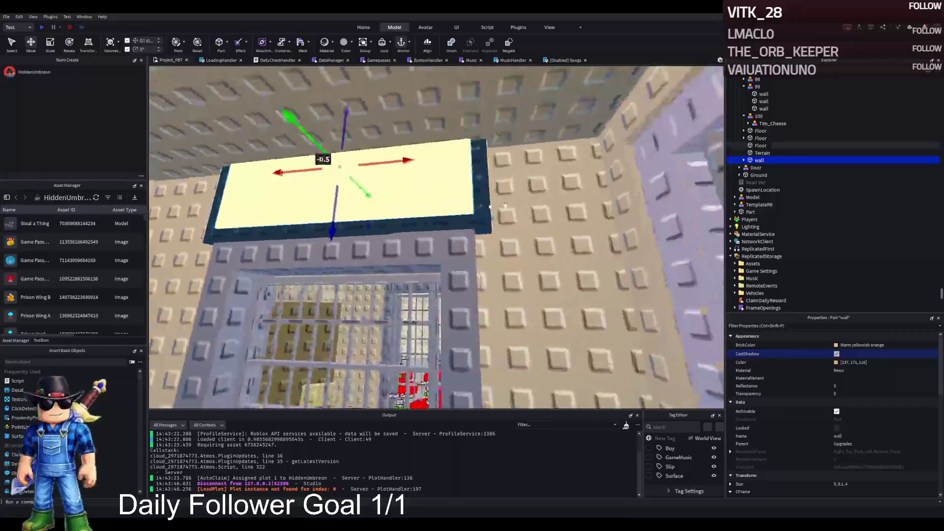
{"action": "key", "text": "ctrl+3"}
{"action": "left_click_drag", "start_coordinate": [358, 141], "coordinate": [350, 172]}
{"action": "left_click", "coordinate": [481, 227]}
{"action": "left_click_drag", "start_coordinate": [358, 70], "coordinate": [352, 170]}
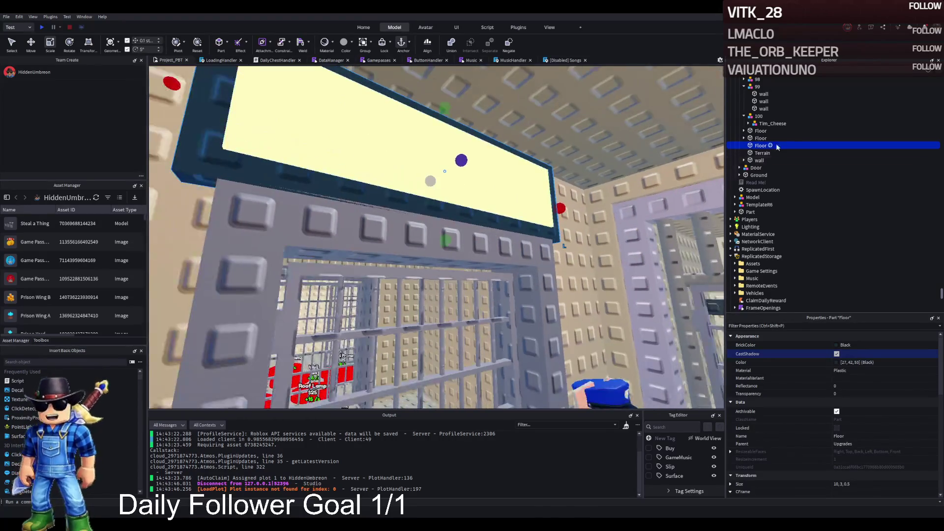
Nest the wall panel under Floor and move the panel forward 0.5 studs.
{"action": "left_click_drag", "start_coordinate": [757, 160], "coordinate": [754, 146]}
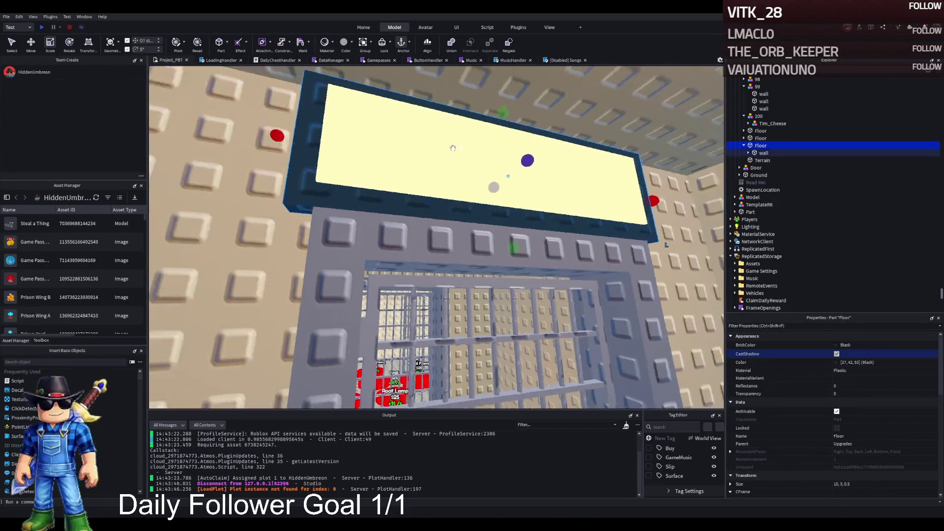
{"action": "key", "text": "ctrl+2"}
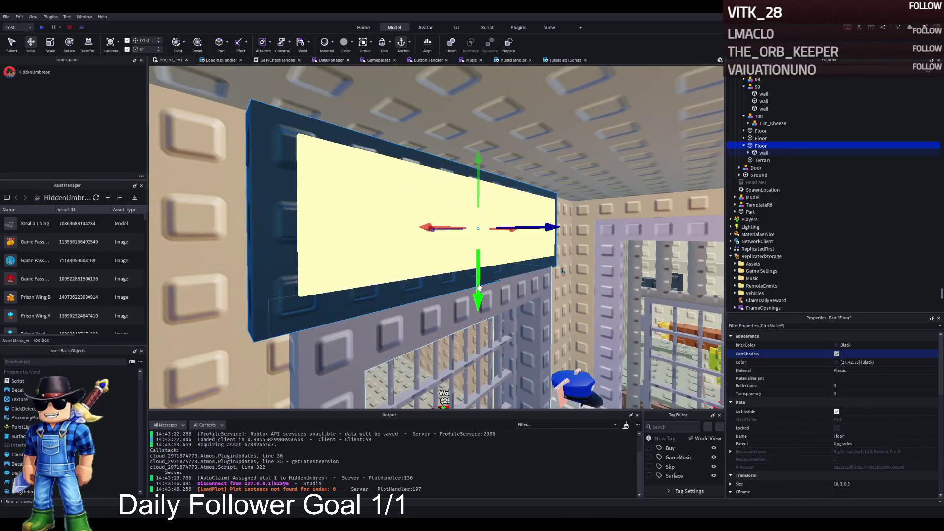
{"action": "mouse_move", "coordinate": [472, 340]}
{"action": "left_mouse_down"}
{"action": "mouse_move", "coordinate": [491, 340]}
{"action": "mouse_move", "coordinate": [478, 285]}
{"action": "mouse_move", "coordinate": [486, 275]}
{"action": "left_mouse_up"}
{"action": "left_click", "coordinate": [517, 255]}
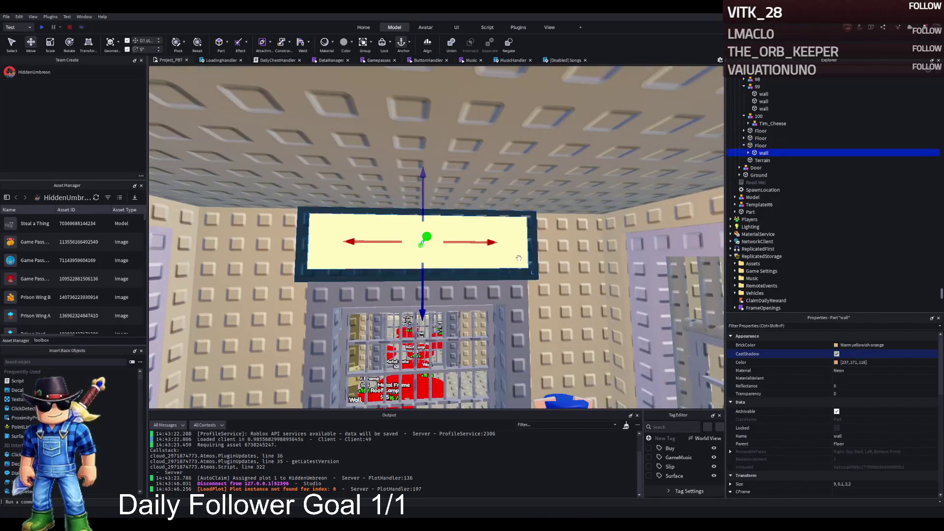
{"action": "mouse_move", "coordinate": [417, 212]}
{"action": "left_mouse_down"}
{"action": "mouse_move", "coordinate": [415, 248]}
{"action": "mouse_move", "coordinate": [425, 224]}
{"action": "mouse_move", "coordinate": [417, 219]}
{"action": "mouse_move", "coordinate": [432, 228]}
{"action": "mouse_move", "coordinate": [421, 228]}
{"action": "left_mouse_up"}
Resize the yellow panel to 9.6 × 0.1 × 2.6 studs above the cell entrance.
{"action": "key", "text": "d"}
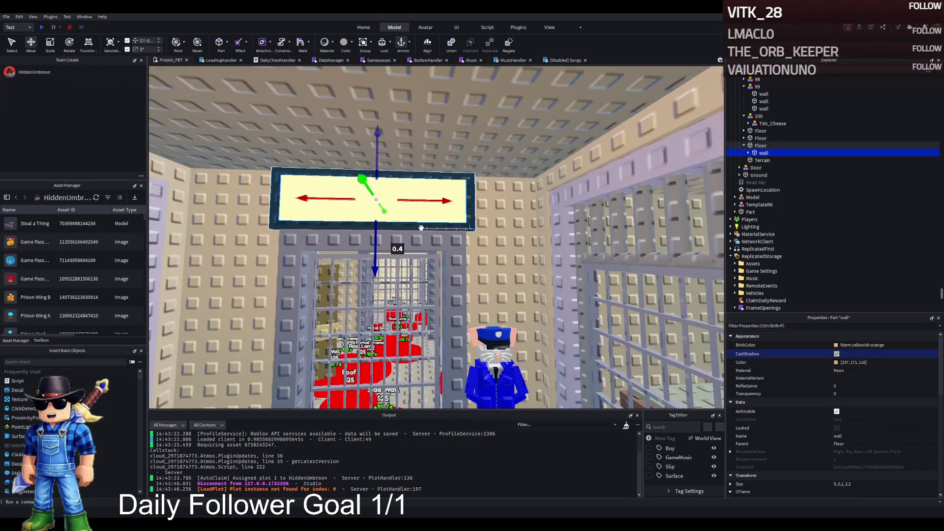
{"action": "key", "text": "ctrl+3"}
{"action": "mouse_move", "coordinate": [495, 183]}
{"action": "left_mouse_down"}
{"action": "mouse_move", "coordinate": [436, 186]}
{"action": "mouse_move", "coordinate": [448, 188]}
{"action": "left_mouse_up"}
{"action": "left_click_drag", "start_coordinate": [291, 234], "coordinate": [292, 239]}
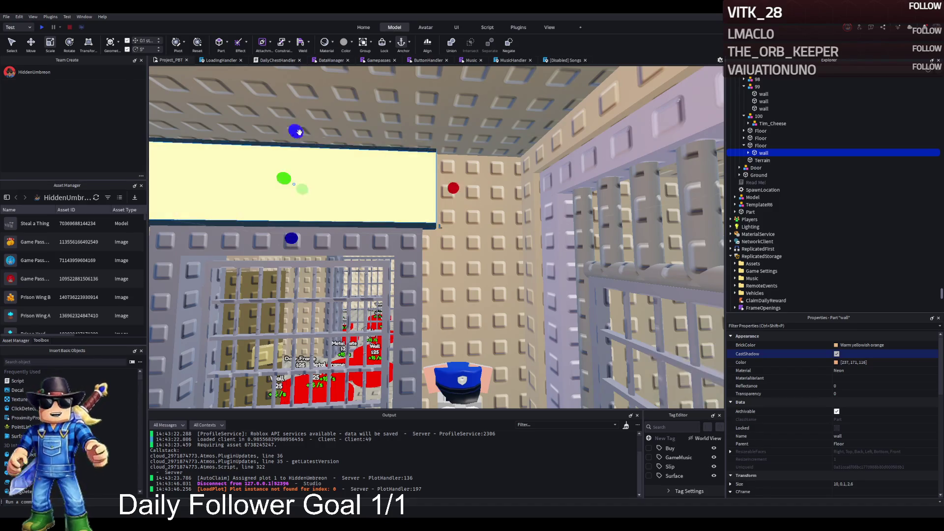
{"action": "left_click_drag", "start_coordinate": [452, 189], "coordinate": [451, 192]}
{"action": "scroll", "coordinate": [514, 222], "scroll_direction": "down", "scroll_amount": 5}
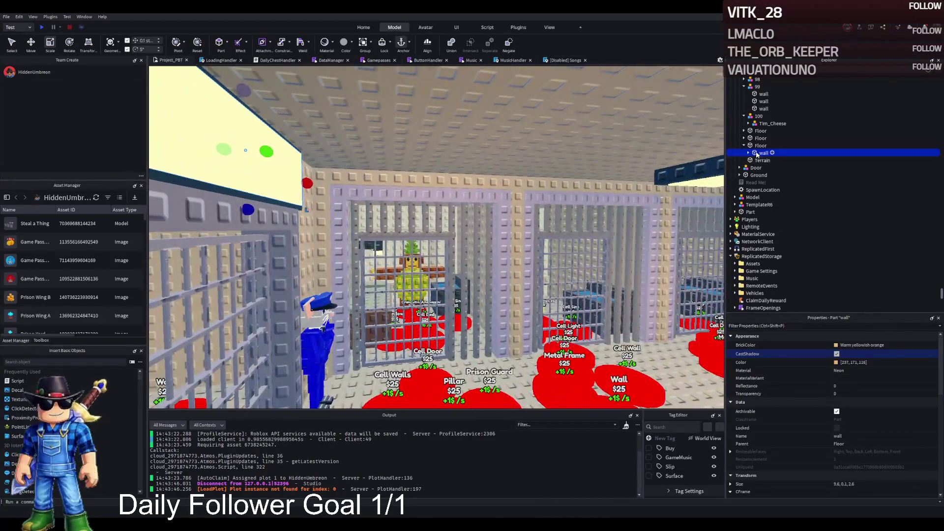
{"action": "left_click", "coordinate": [748, 153]}
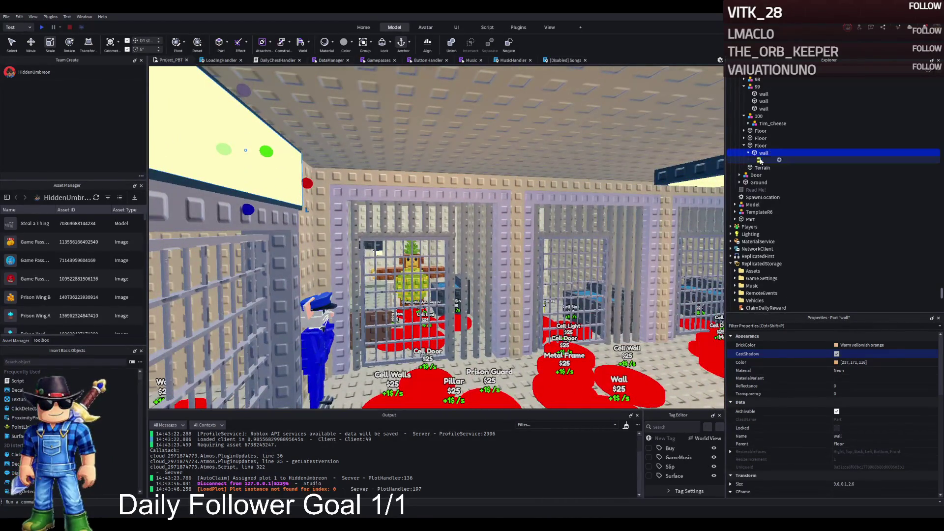
Change the wall panel's SurfaceLight Angle from 90 to 60.
{"action": "left_click", "coordinate": [760, 160]}
{"action": "key", "text": "f"}
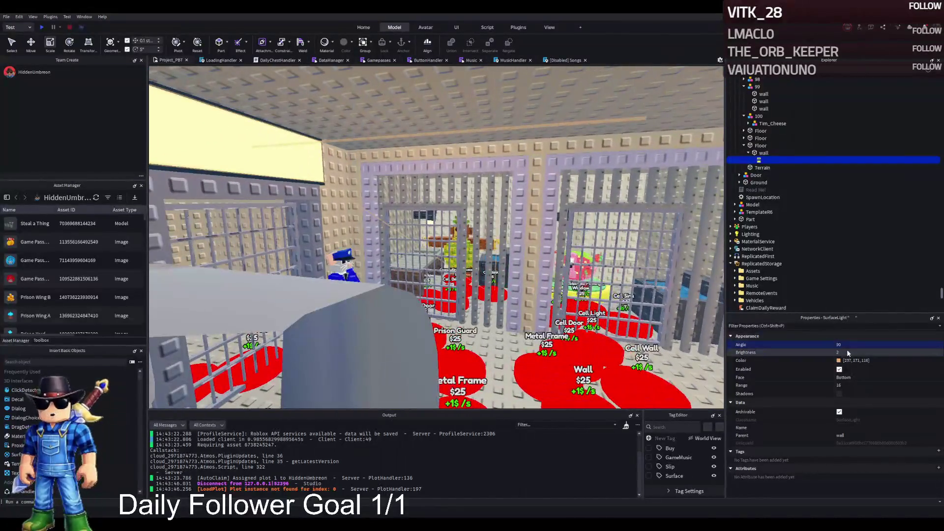
{"action": "left_click", "coordinate": [847, 345]}
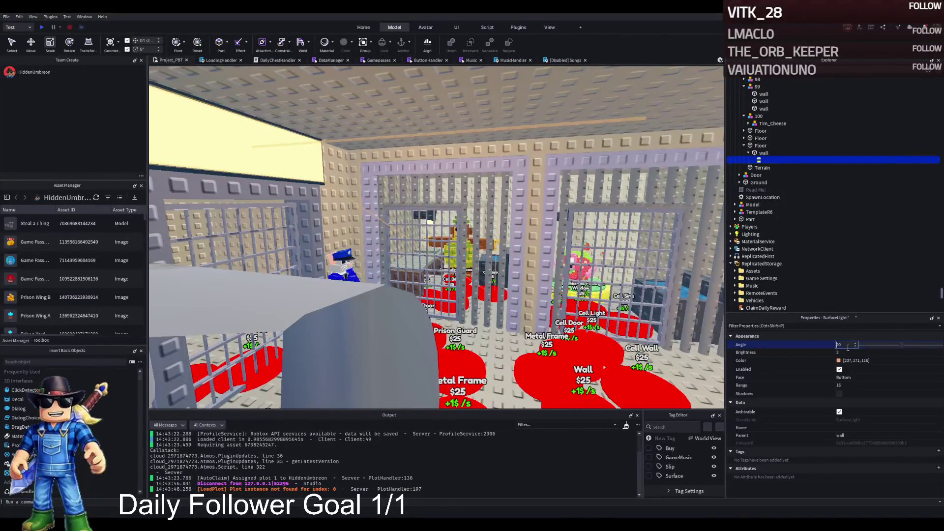
{"action": "key", "text": "Return"}
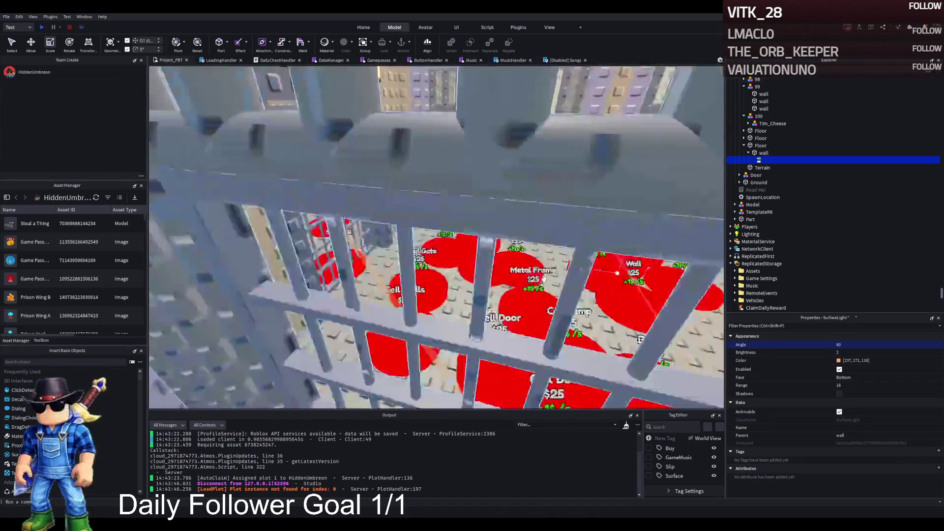
{"action": "left_click", "coordinate": [845, 346]}
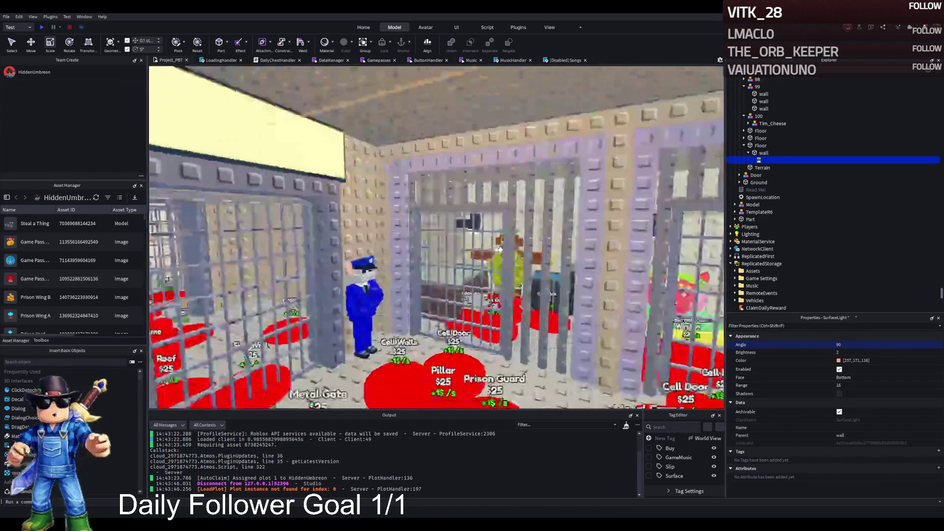
Inspect and delete the glowing yellow wall panel, keeping the dark Floor frame above the gate.
{"action": "left_click", "coordinate": [499, 248]}
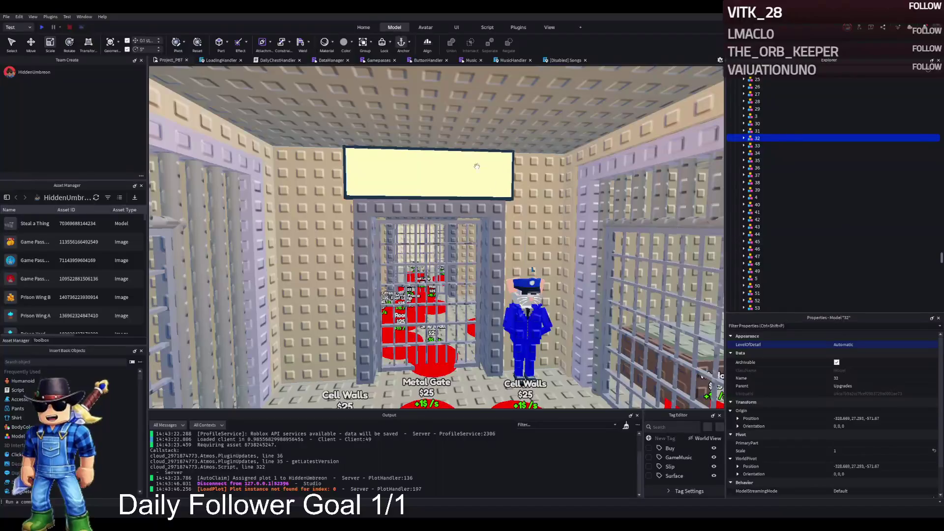
{"action": "left_click", "coordinate": [474, 168]}
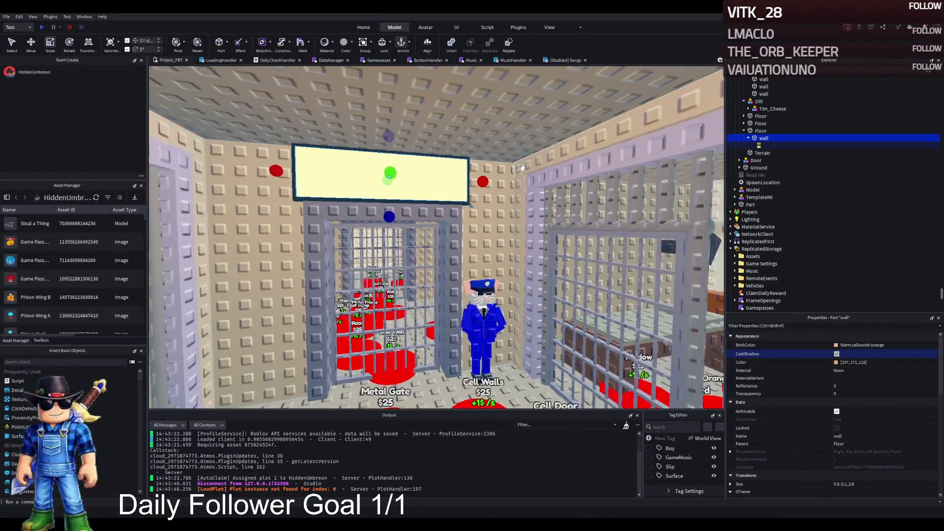
{"action": "key", "text": "w"}
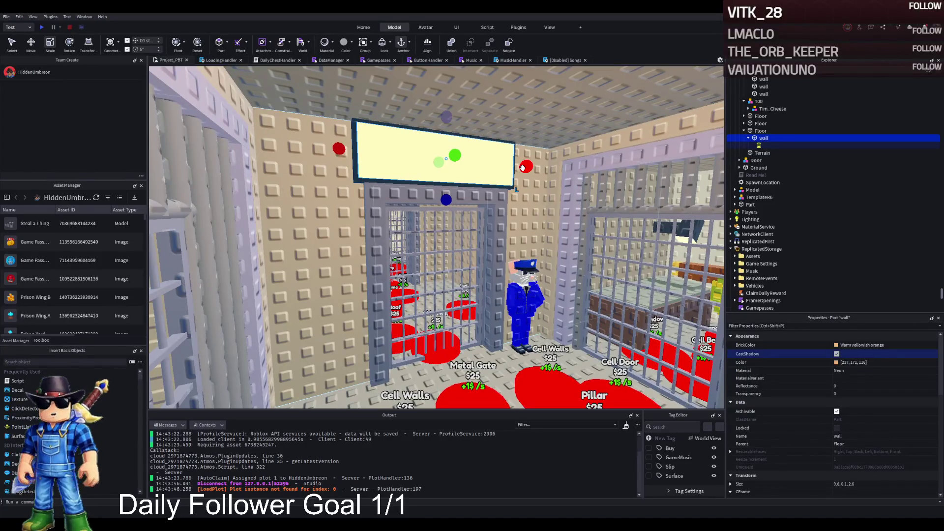
{"action": "key", "text": "w"}
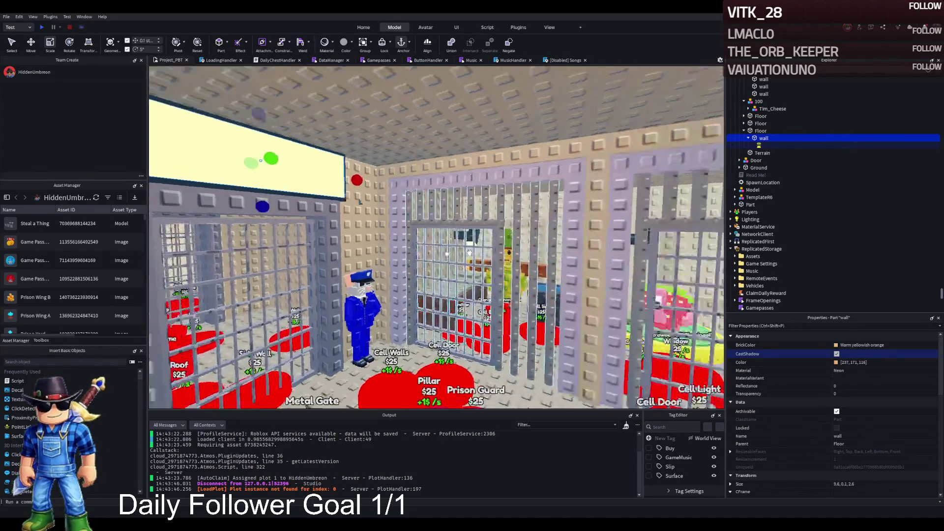
{"action": "key", "text": "s"}
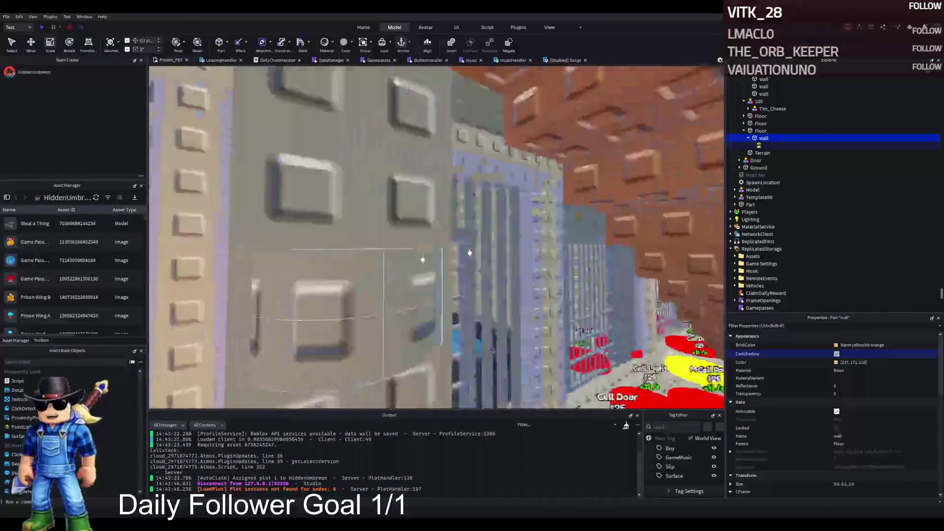
{"action": "key", "text": "d"}
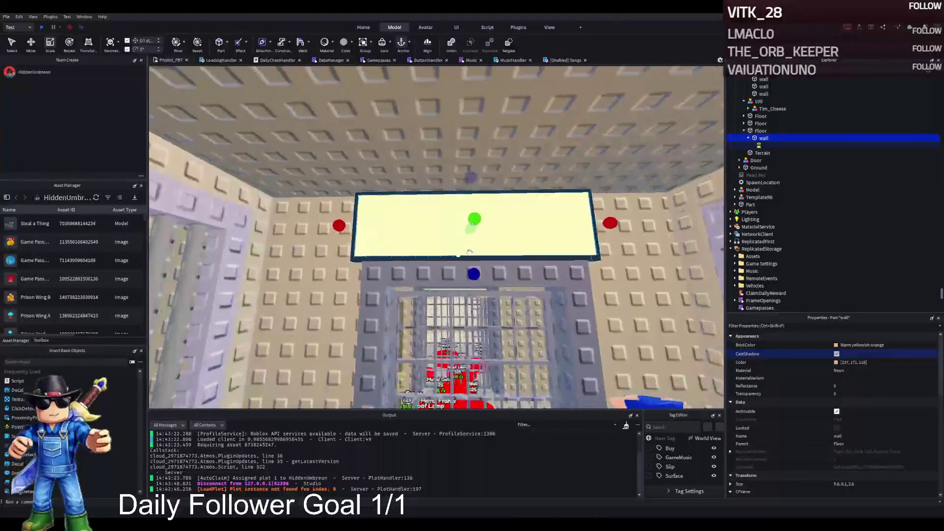
{"action": "key", "text": "d"}
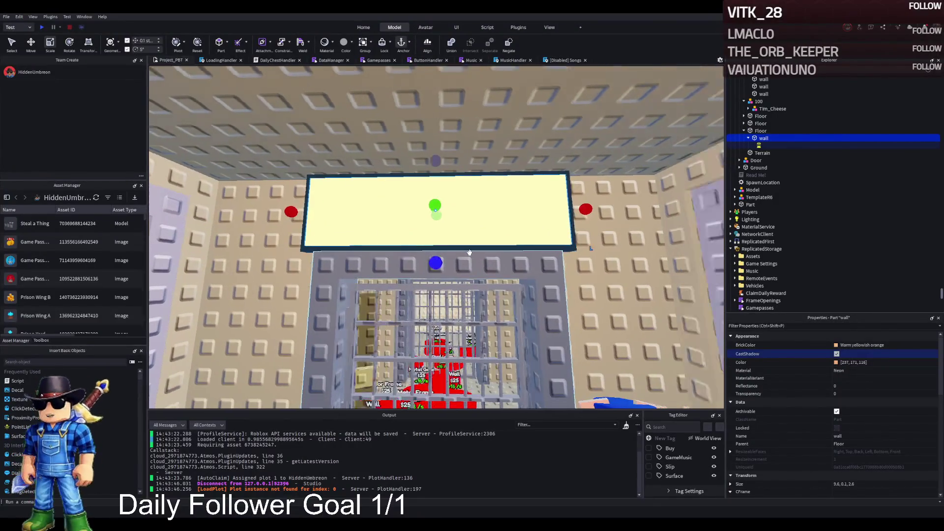
{"action": "key", "text": "Delete"}
{"action": "left_click", "coordinate": [761, 131]}
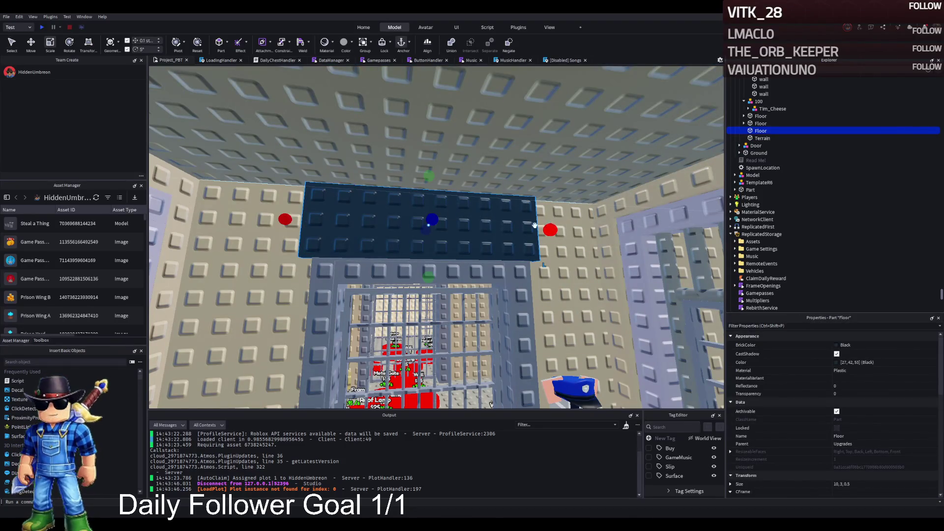
Scale the dark frame part down to a small 3 × 1 × 0.5 block.
{"action": "scroll", "coordinate": [535, 226], "scroll_direction": "up", "scroll_amount": 3}
{"action": "mouse_move", "coordinate": [349, 204]}
{"action": "left_mouse_down"}
{"action": "mouse_move", "coordinate": [573, 217]}
{"action": "mouse_move", "coordinate": [468, 219]}
{"action": "mouse_move", "coordinate": [351, 238]}
{"action": "left_mouse_up"}
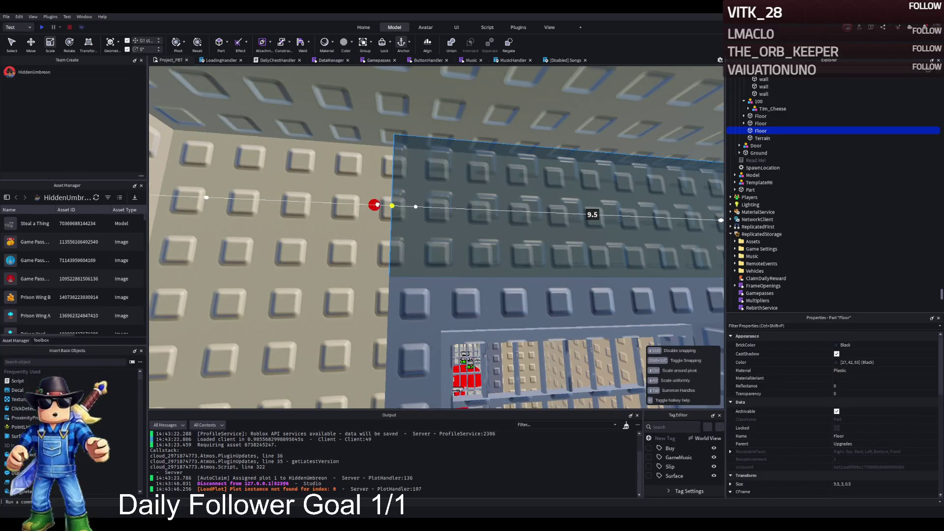
{"action": "left_click_drag", "start_coordinate": [275, 141], "coordinate": [276, 180]}
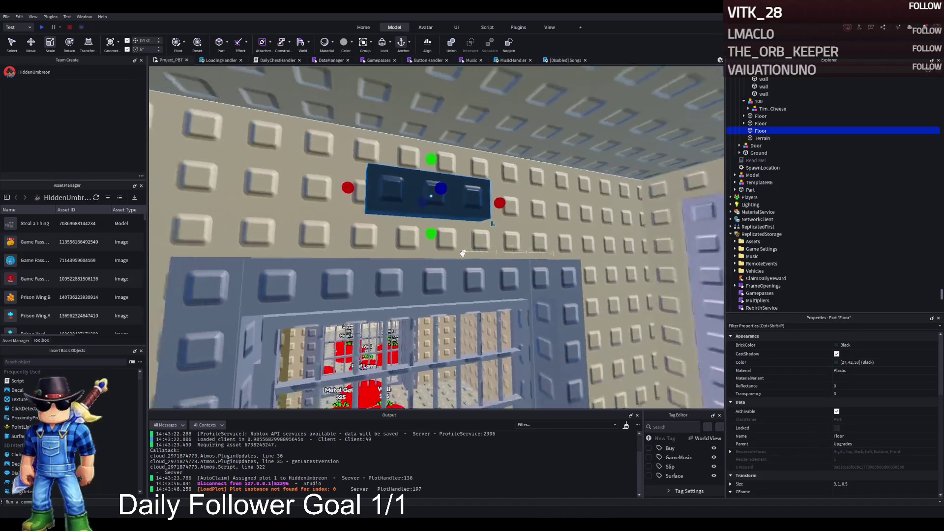
{"action": "key", "text": "ctrl+2"}
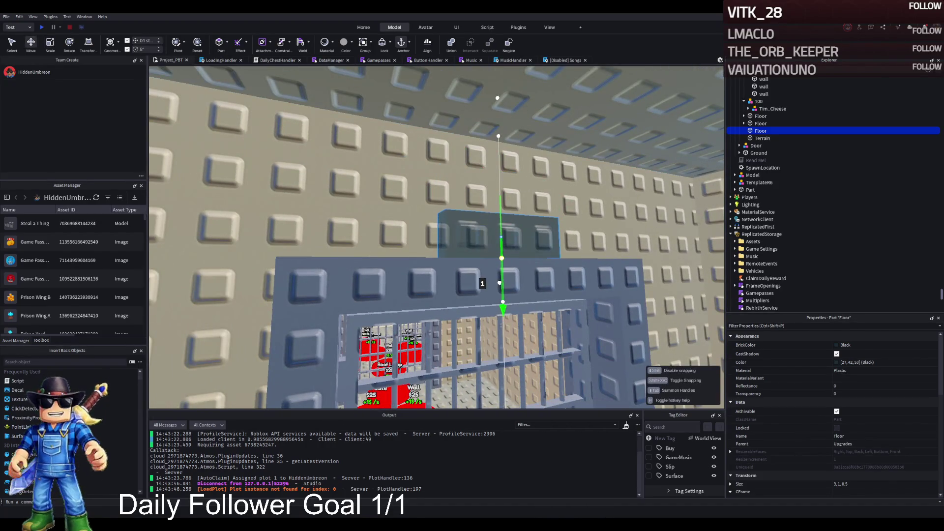
{"action": "key", "text": "d"}
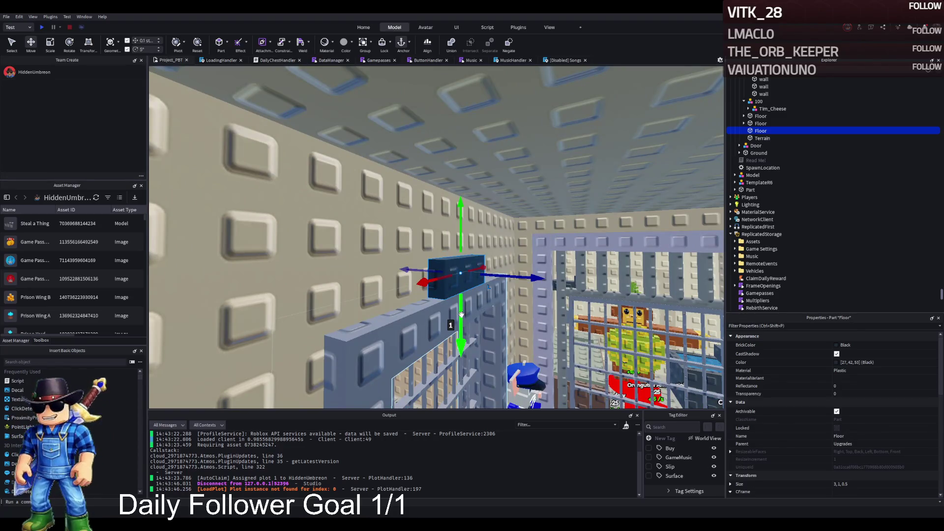
Give the part BrickColor Really red and Neon material.
{"action": "left_click", "coordinate": [836, 344]}
{"action": "left_click", "coordinate": [848, 412]}
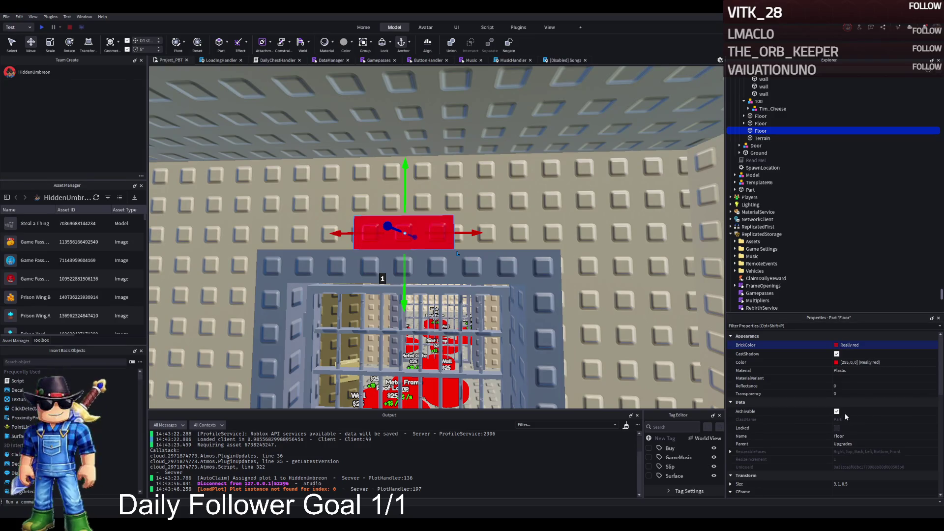
{"action": "left_click", "coordinate": [871, 368]}
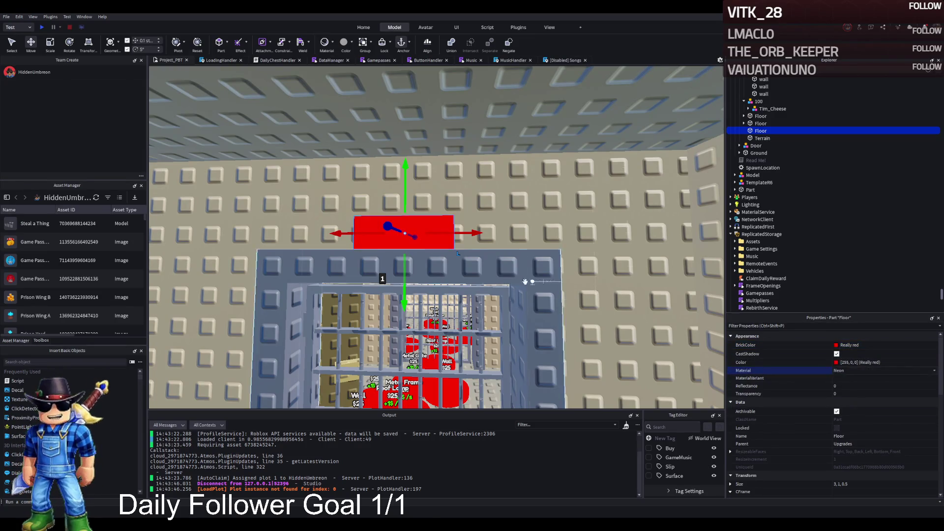
{"action": "key", "text": "d"}
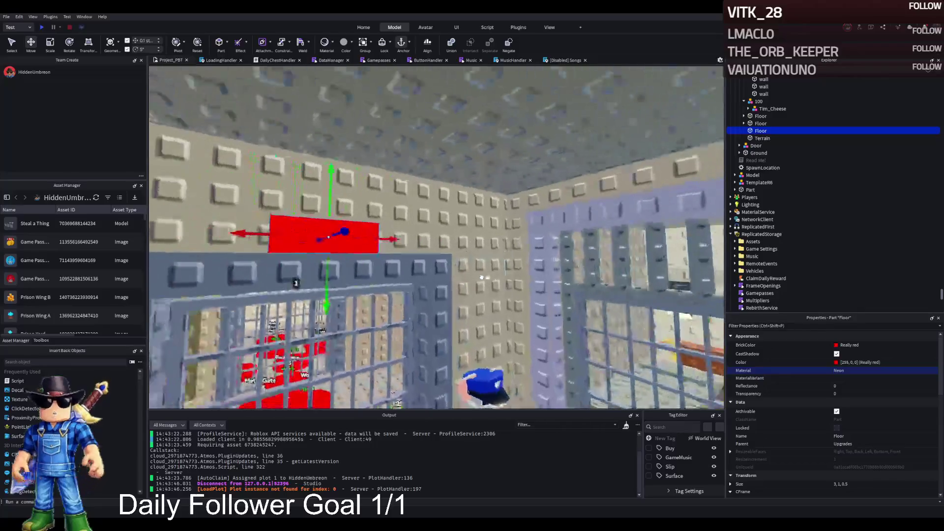
{"action": "key", "text": "w"}
Rename the red part to Warning and duplicate it.
{"action": "key", "text": "F2"}
{"action": "type", "text": "Warni"}
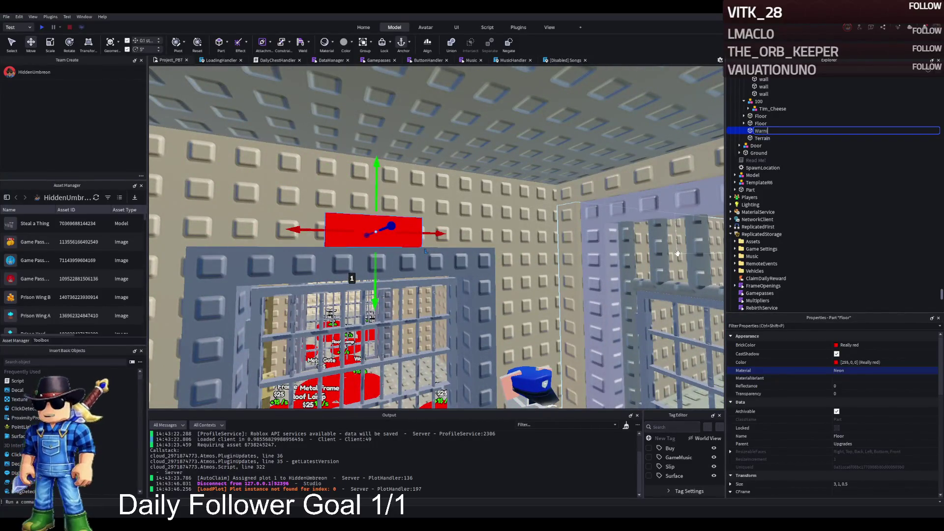
{"action": "type", "text": "ng"}
{"action": "key", "text": "Return"}
{"action": "key", "text": "ctrl+d"}
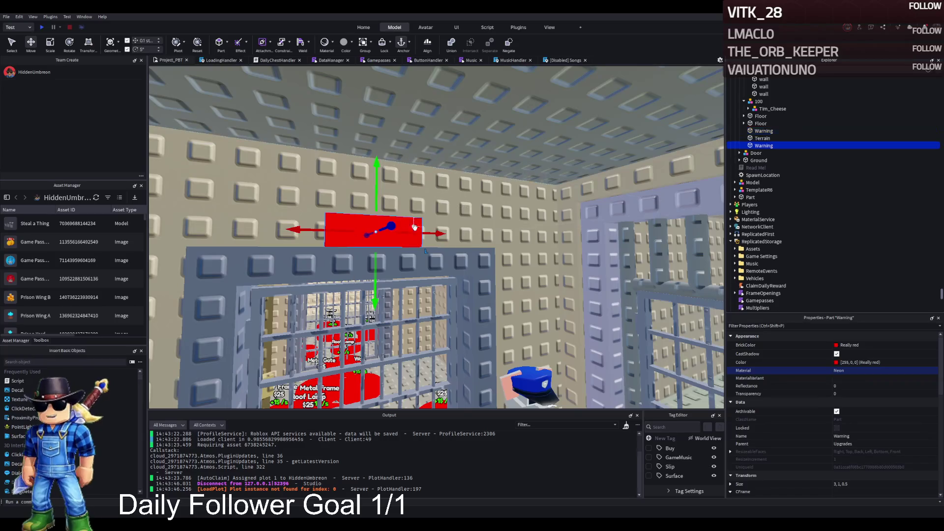
Slide the copied Warning part 2.8 studs along the wall above the next cell door.
{"action": "mouse_move", "coordinate": [383, 242]}
{"action": "left_mouse_down"}
{"action": "mouse_move", "coordinate": [448, 177]}
{"action": "mouse_move", "coordinate": [478, 266]}
{"action": "left_mouse_up"}
{"action": "scroll", "coordinate": [363, 224], "scroll_direction": "up", "scroll_amount": 3}
{"action": "mouse_move", "coordinate": [363, 225]}
{"action": "left_mouse_down"}
{"action": "mouse_move", "coordinate": [366, 246]}
{"action": "mouse_move", "coordinate": [521, 239]}
{"action": "left_mouse_up"}
{"action": "scroll", "coordinate": [521, 239], "scroll_direction": "up", "scroll_amount": 5}
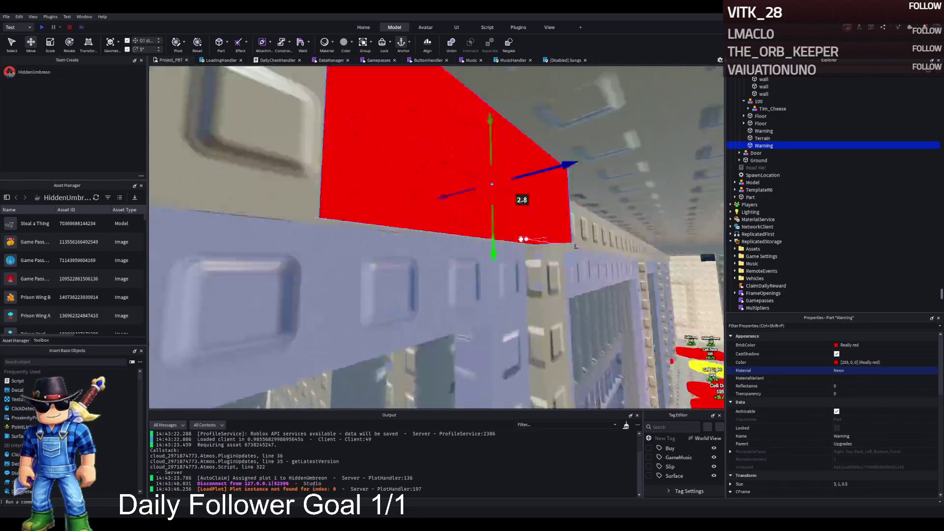
{"action": "scroll", "coordinate": [521, 239], "scroll_direction": "down", "scroll_amount": 5}
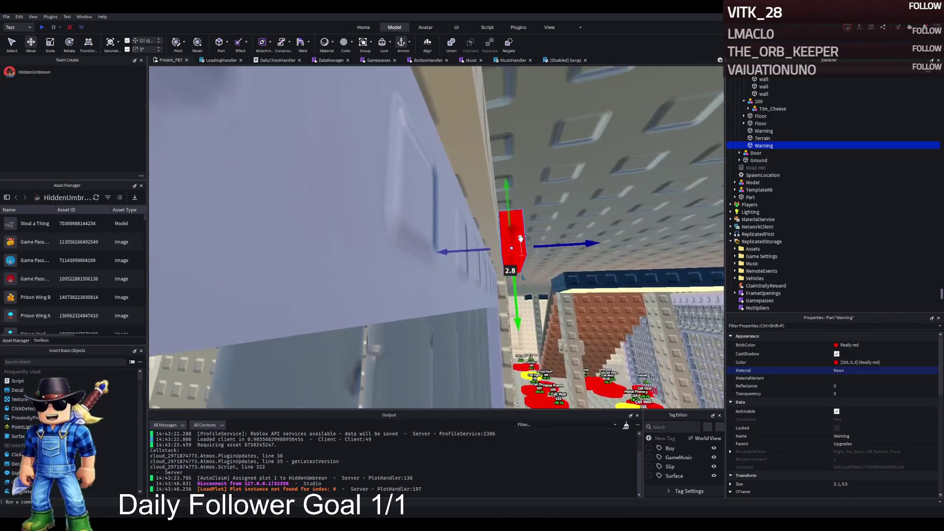
{"action": "scroll", "coordinate": [442, 211], "scroll_direction": "up", "scroll_amount": 3}
{"action": "left_click_drag", "start_coordinate": [449, 238], "coordinate": [436, 258]}
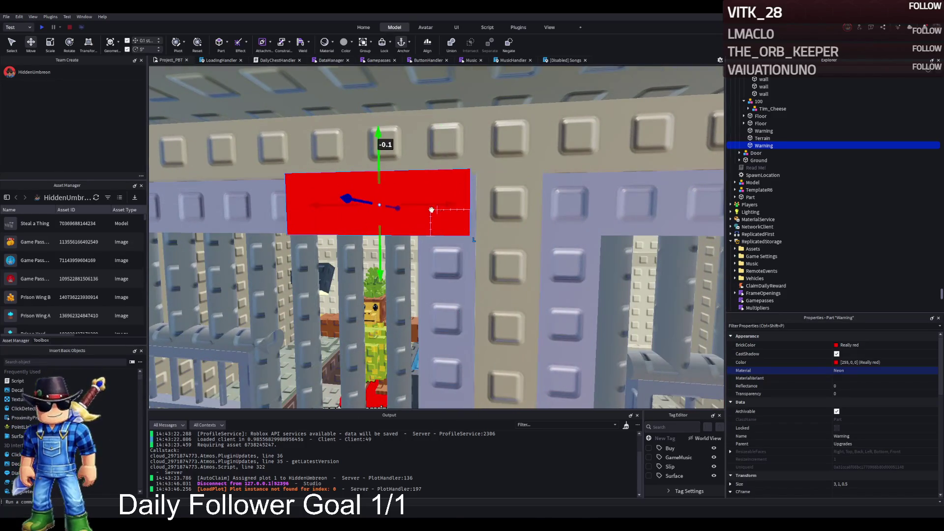
{"action": "mouse_move", "coordinate": [438, 203]}
{"action": "left_mouse_down"}
{"action": "mouse_move", "coordinate": [534, 218]}
{"action": "mouse_move", "coordinate": [538, 206]}
{"action": "mouse_move", "coordinate": [473, 211]}
{"action": "mouse_move", "coordinate": [472, 201]}
{"action": "mouse_move", "coordinate": [385, 198]}
{"action": "mouse_move", "coordinate": [330, 226]}
{"action": "mouse_move", "coordinate": [221, 213]}
{"action": "mouse_move", "coordinate": [226, 236]}
{"action": "left_mouse_up"}
Duplicate the Warning parts and place the copies above the following cell doors.
{"action": "key", "text": "ctrl+d"}
{"action": "mouse_move", "coordinate": [324, 214]}
{"action": "left_mouse_down"}
{"action": "mouse_move", "coordinate": [538, 217]}
{"action": "mouse_move", "coordinate": [418, 164]}
{"action": "mouse_move", "coordinate": [417, 215]}
{"action": "mouse_move", "coordinate": [445, 216]}
{"action": "left_mouse_up"}
{"action": "left_click", "coordinate": [535, 231], "text": "ctrl"}
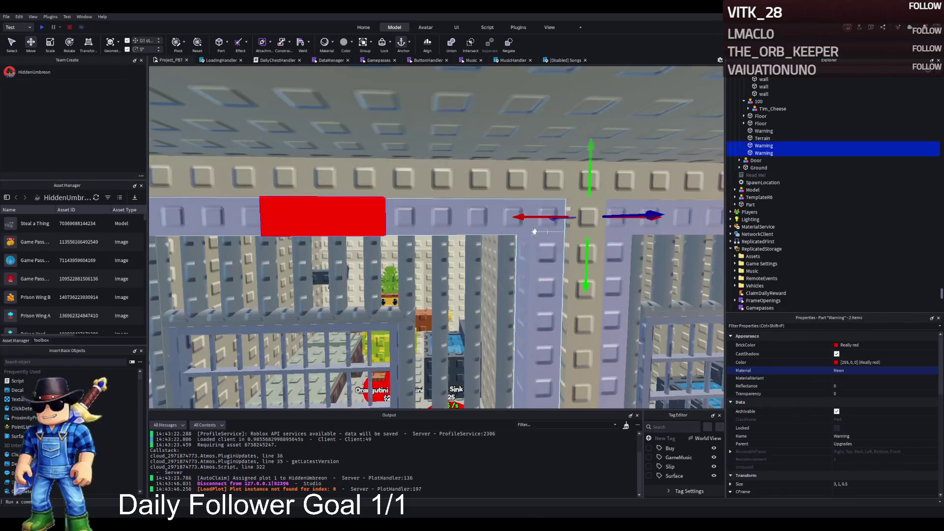
{"action": "key", "text": "ctrl+d"}
{"action": "left_click_drag", "start_coordinate": [541, 217], "coordinate": [569, 217]}
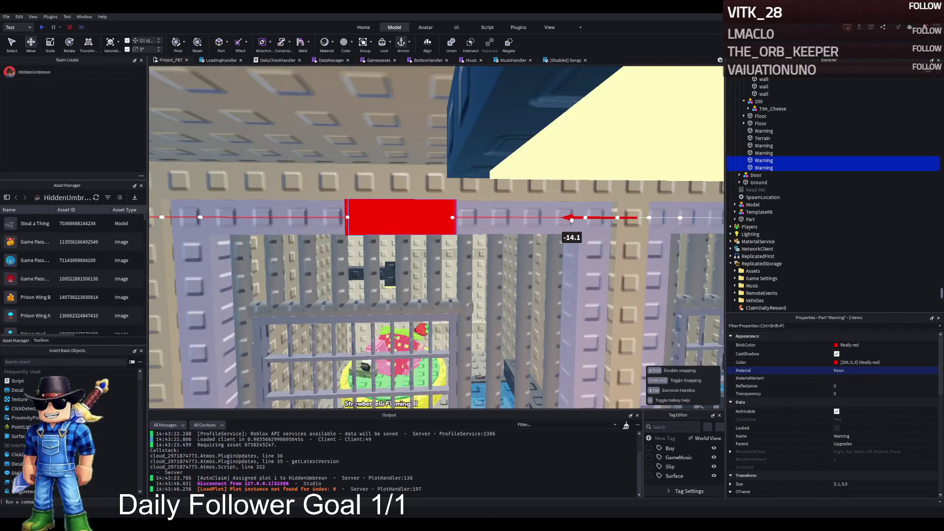
{"action": "mouse_move", "coordinate": [569, 220]}
{"action": "left_mouse_down"}
{"action": "mouse_move", "coordinate": [645, 222]}
{"action": "mouse_move", "coordinate": [506, 216]}
{"action": "mouse_move", "coordinate": [541, 213]}
{"action": "mouse_move", "coordinate": [502, 217]}
{"action": "mouse_move", "coordinate": [625, 225]}
{"action": "mouse_move", "coordinate": [379, 217]}
{"action": "mouse_move", "coordinate": [327, 226]}
{"action": "mouse_move", "coordinate": [629, 226]}
{"action": "mouse_move", "coordinate": [439, 224]}
{"action": "mouse_move", "coordinate": [511, 222]}
{"action": "left_mouse_up"}
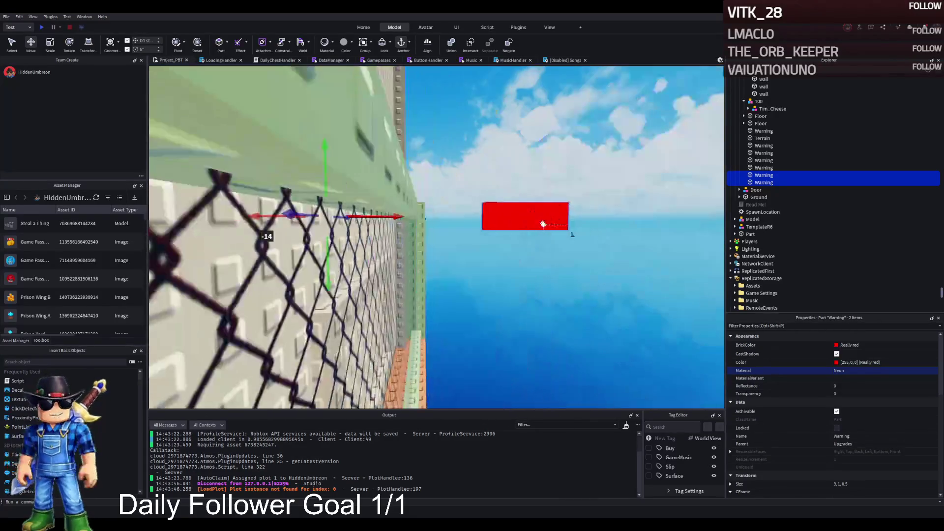
Delete a Warning part, restore it with undo, and refocus the view on it.
{"action": "left_click", "coordinate": [529, 219]}
{"action": "key", "text": "Delete"}
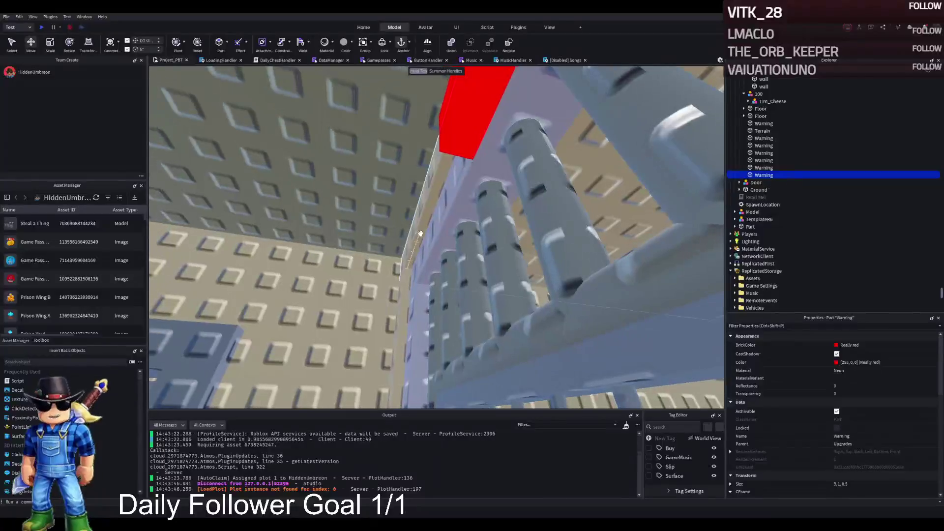
{"action": "key", "text": "ctrl+z"}
{"action": "key", "text": "f"}
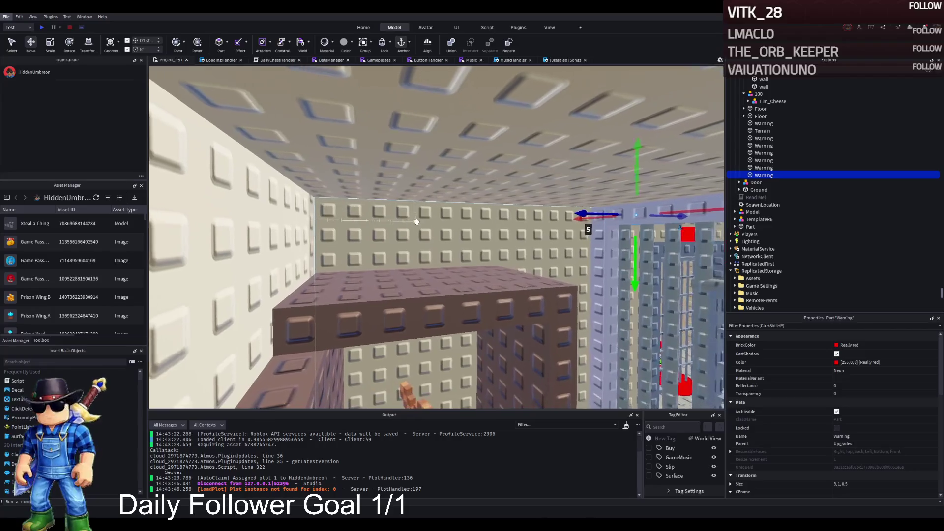
{"action": "key", "text": "f"}
{"action": "scroll", "coordinate": [462, 218], "scroll_direction": "up", "scroll_amount": 2}
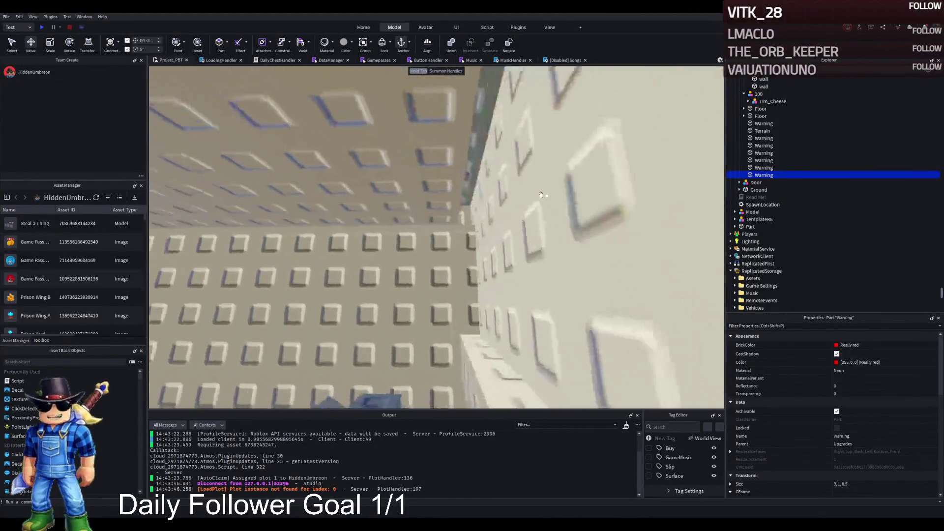
{"action": "left_click", "coordinate": [597, 238]}
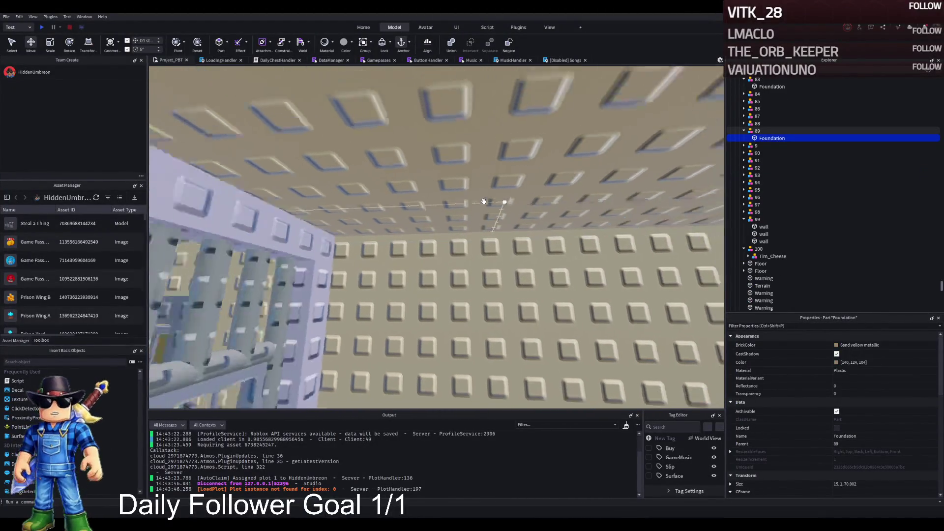
Orbit to the cages and slide a red Warning part further along the wall.
{"action": "right_click", "coordinate": [483, 202]}
{"action": "right_click", "coordinate": [484, 202]}
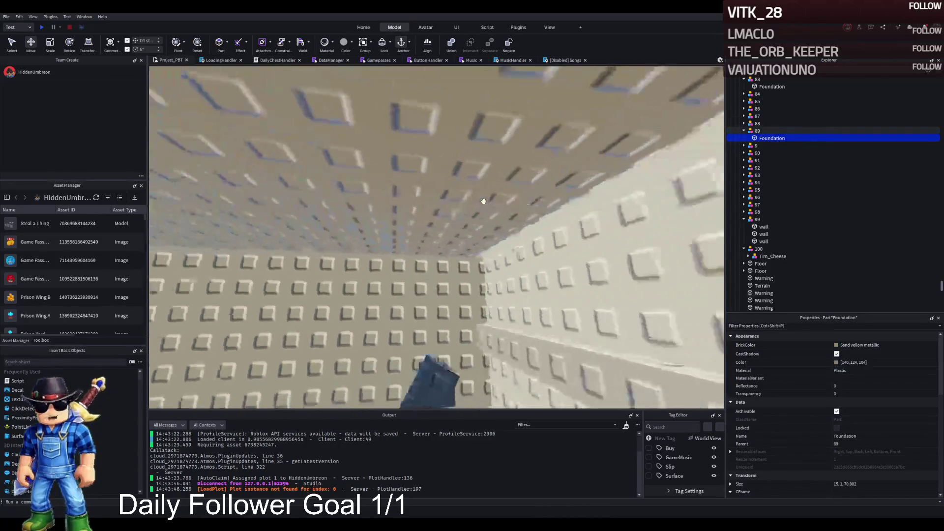
{"action": "right_click", "coordinate": [484, 201]}
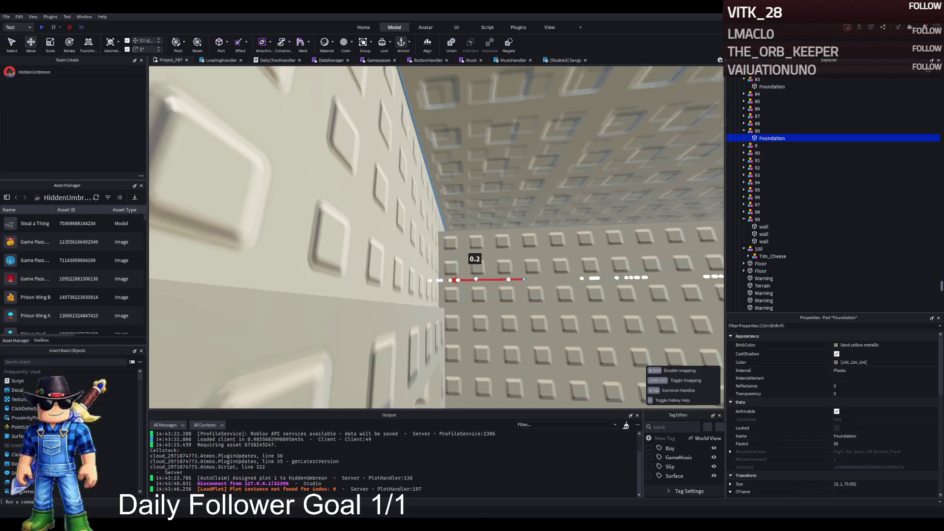
{"action": "right_click", "coordinate": [475, 277]}
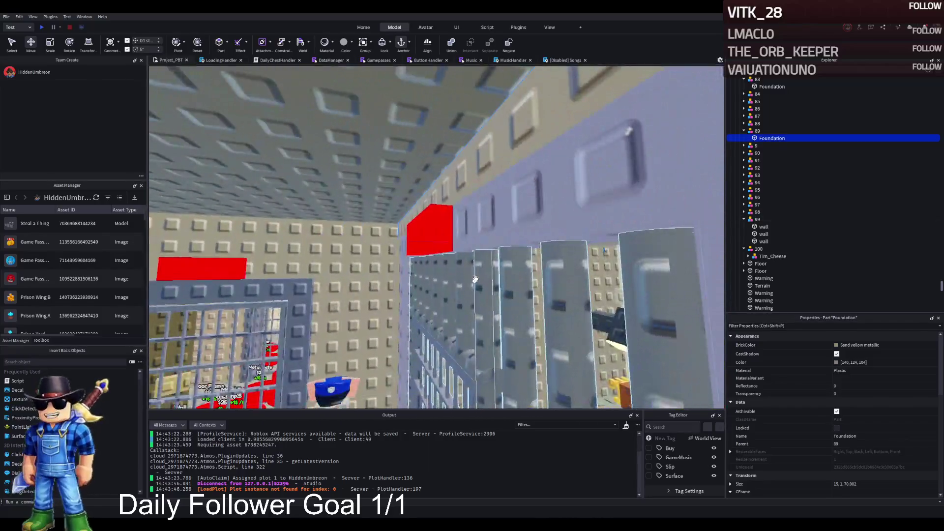
{"action": "right_click", "coordinate": [475, 279]}
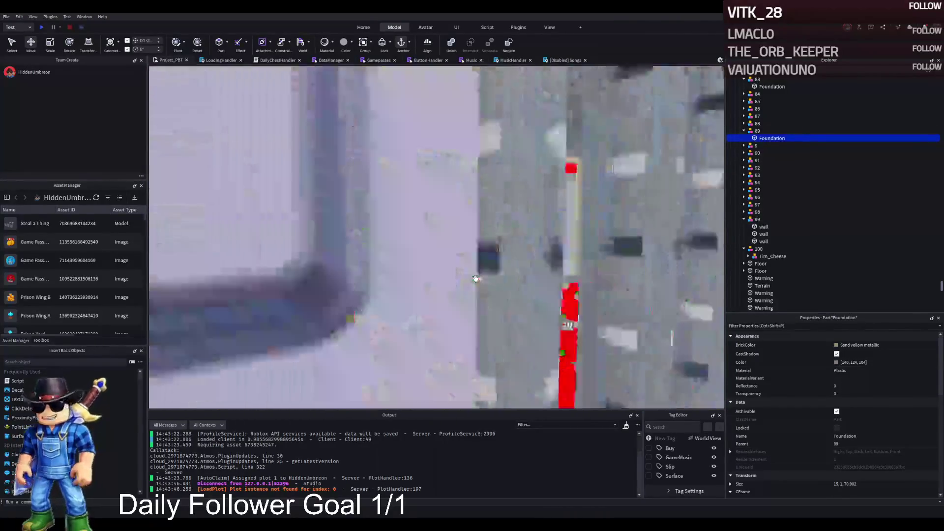
{"action": "right_click", "coordinate": [475, 279]}
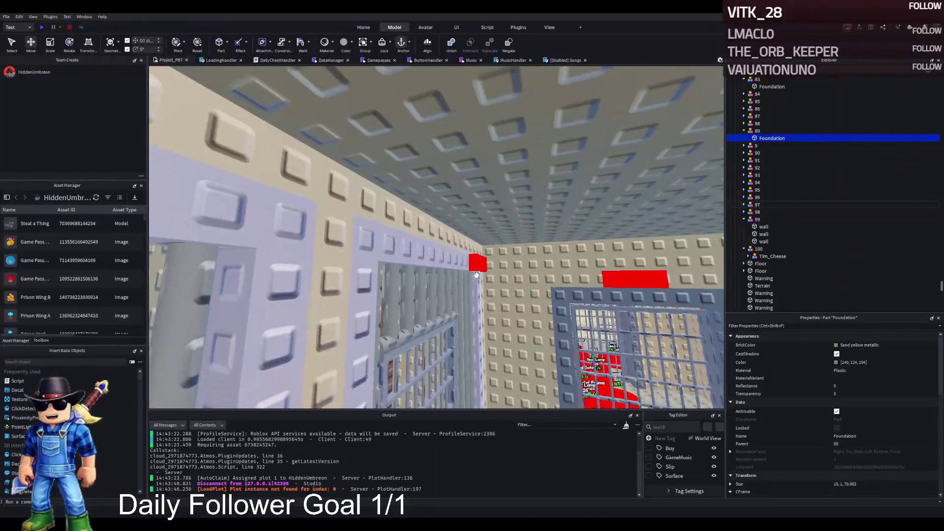
{"action": "left_click", "coordinate": [477, 265]}
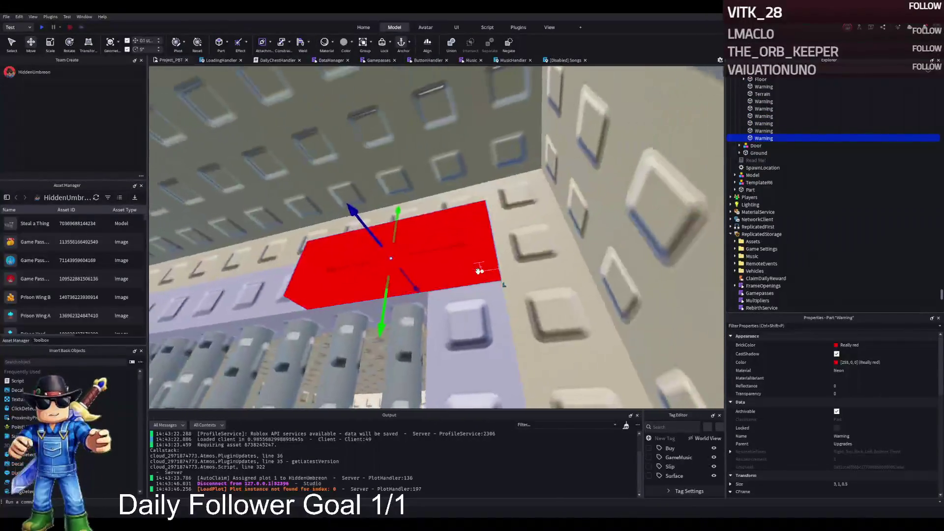
{"action": "mouse_move", "coordinate": [551, 244]}
{"action": "left_mouse_down"}
{"action": "mouse_move", "coordinate": [433, 250]}
{"action": "mouse_move", "coordinate": [406, 265]}
{"action": "left_mouse_up"}
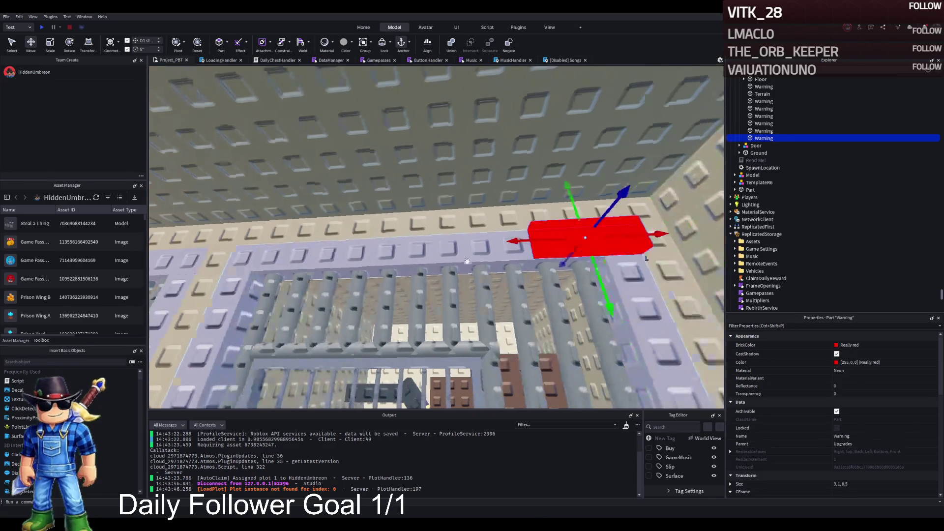
{"action": "mouse_move", "coordinate": [472, 184]}
{"action": "left_mouse_down"}
{"action": "mouse_move", "coordinate": [482, 228]}
{"action": "mouse_move", "coordinate": [476, 252]}
{"action": "mouse_move", "coordinate": [465, 231]}
{"action": "mouse_move", "coordinate": [423, 280]}
{"action": "mouse_move", "coordinate": [377, 290]}
{"action": "left_mouse_up"}
Duplicate the Warning part, undoing one misplaced copy, and set the new copy above the next cell door.
{"action": "key", "text": "ctrl+d"}
{"action": "key", "text": "ctrl+d"}
{"action": "left_click_drag", "start_coordinate": [466, 241], "coordinate": [582, 232]}
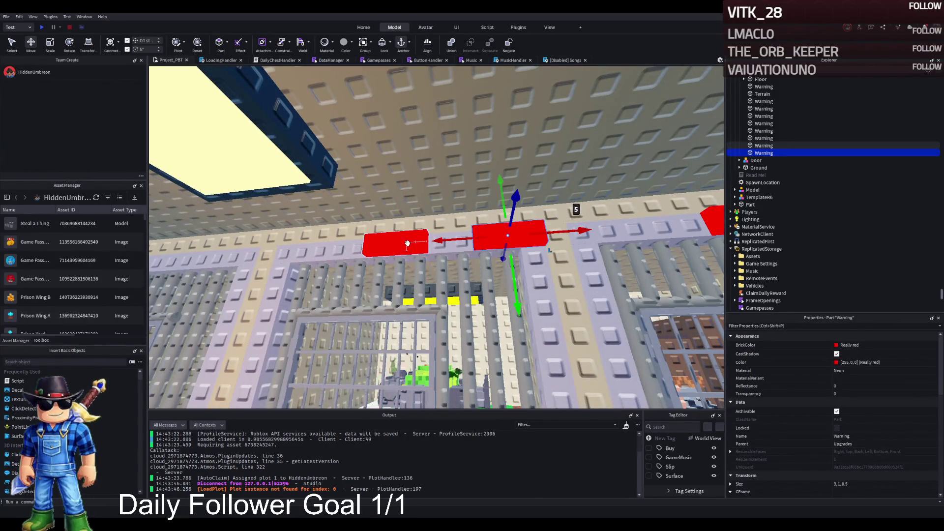
{"action": "key", "text": "ctrl+z"}
{"action": "key", "text": "ctrl+z"}
{"action": "mouse_move", "coordinate": [418, 241]}
{"action": "left_mouse_down"}
{"action": "mouse_move", "coordinate": [486, 285]}
{"action": "mouse_move", "coordinate": [495, 245]}
{"action": "mouse_move", "coordinate": [471, 243]}
{"action": "left_mouse_up"}
{"action": "key", "text": "ctrl+d"}
{"action": "key", "text": "ctrl+d"}
{"action": "scroll", "coordinate": [470, 182], "scroll_direction": "up", "scroll_amount": 2}
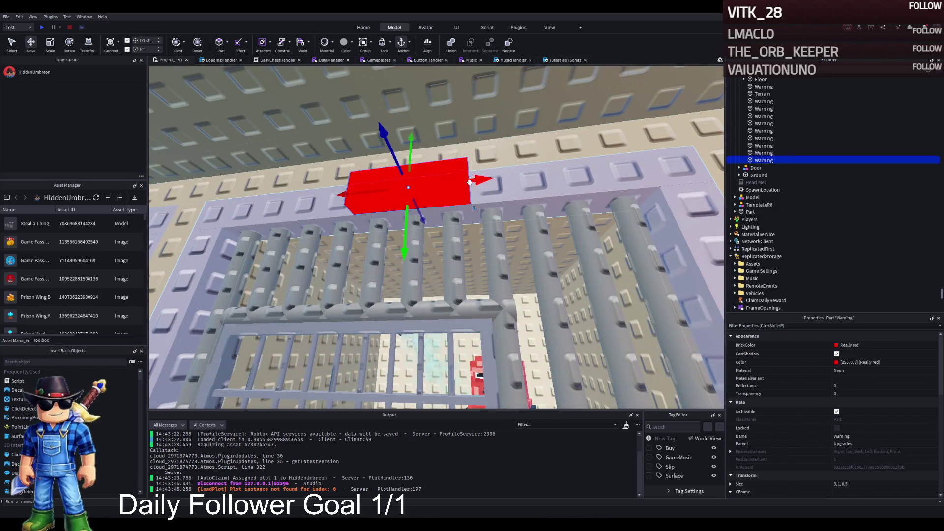
{"action": "mouse_move", "coordinate": [470, 182]}
{"action": "left_mouse_down"}
{"action": "mouse_move", "coordinate": [474, 207]}
{"action": "mouse_move", "coordinate": [491, 210]}
{"action": "mouse_move", "coordinate": [473, 219]}
{"action": "left_mouse_up"}
Lower a Warning part onto its door frame down the corridor and select all Warning parts.
{"action": "key", "text": "w"}
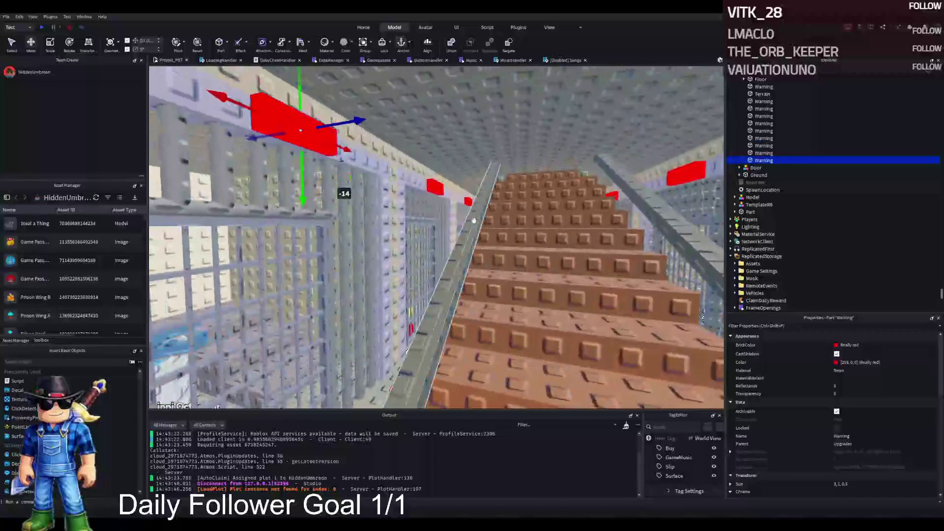
{"action": "key", "text": "w"}
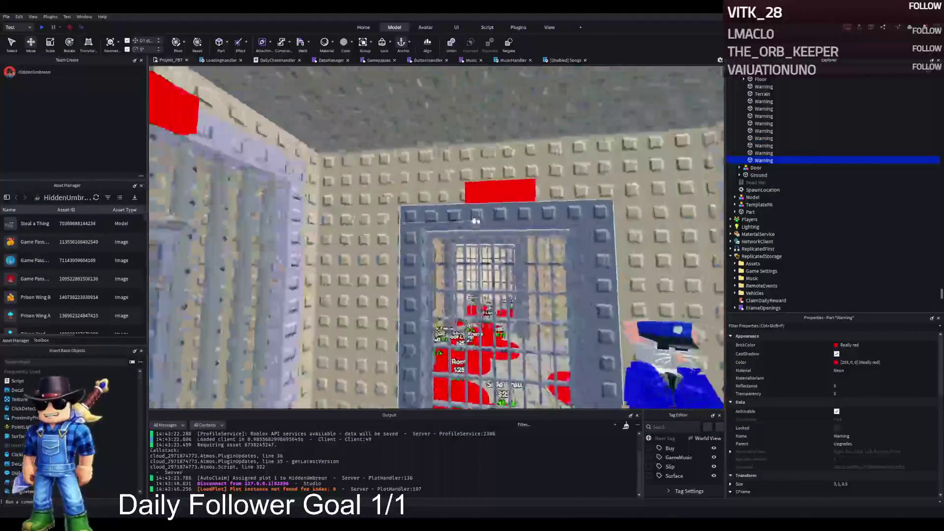
{"action": "left_click", "coordinate": [506, 193]}
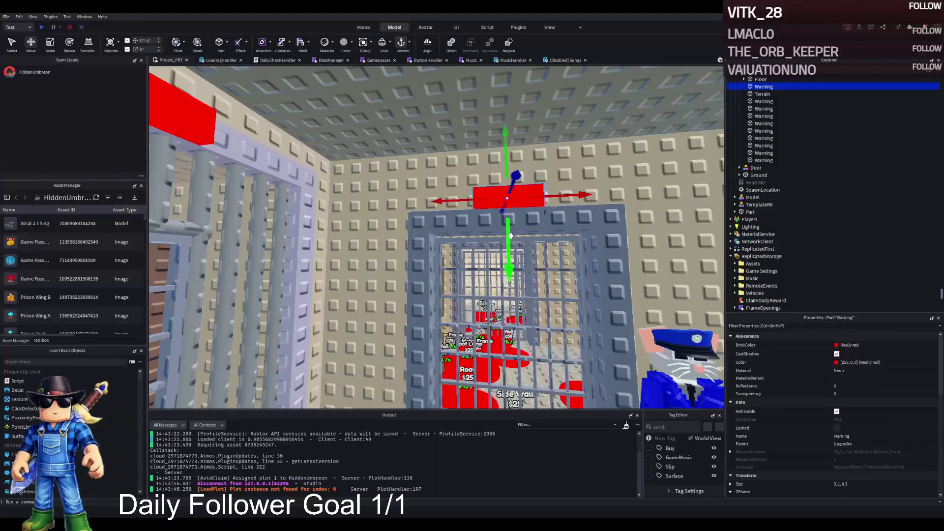
{"action": "mouse_move", "coordinate": [508, 226]}
{"action": "left_mouse_down"}
{"action": "mouse_move", "coordinate": [508, 142]}
{"action": "mouse_move", "coordinate": [519, 201]}
{"action": "left_mouse_up"}
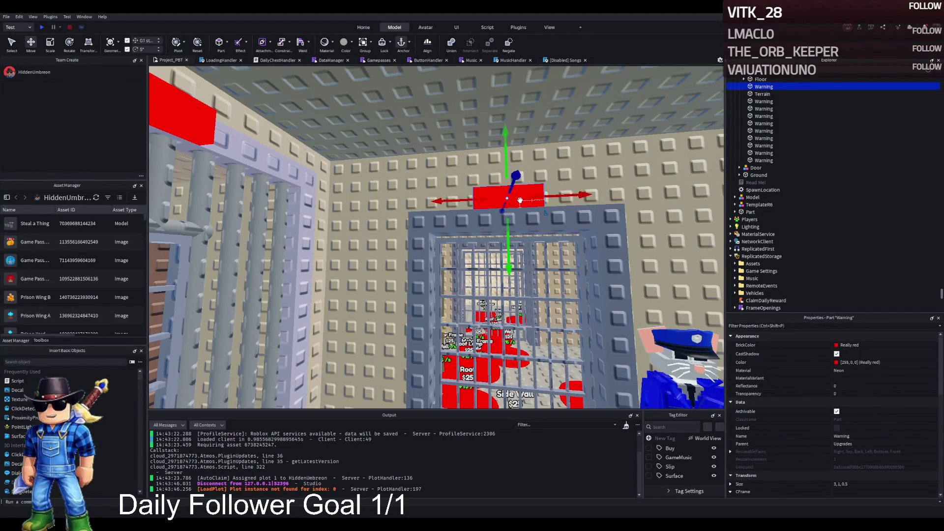
{"action": "key", "text": "s"}
{"action": "left_click", "coordinate": [763, 160], "text": "shift"}
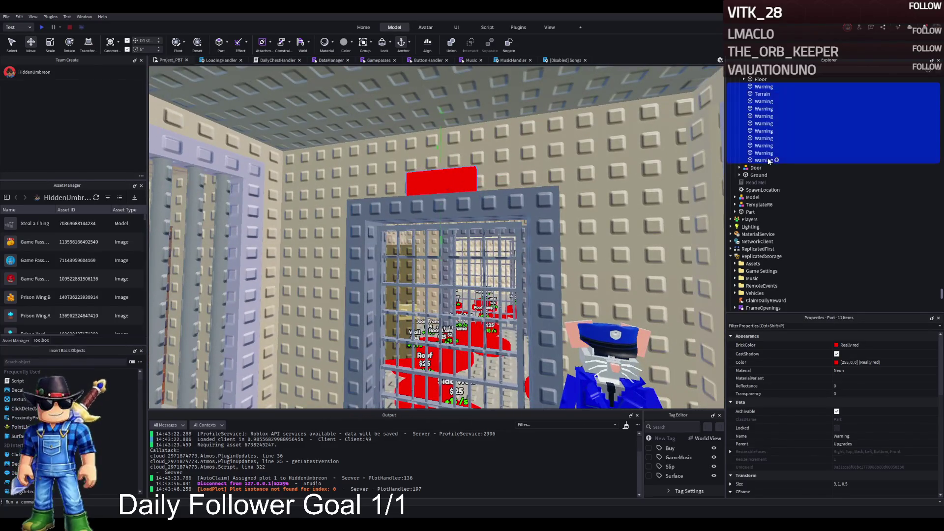
Group the red Warning parts, excluding Terrain, into a model named WarningLamps.
{"action": "left_click", "coordinate": [762, 94], "text": "ctrl"}
{"action": "key", "text": "f"}
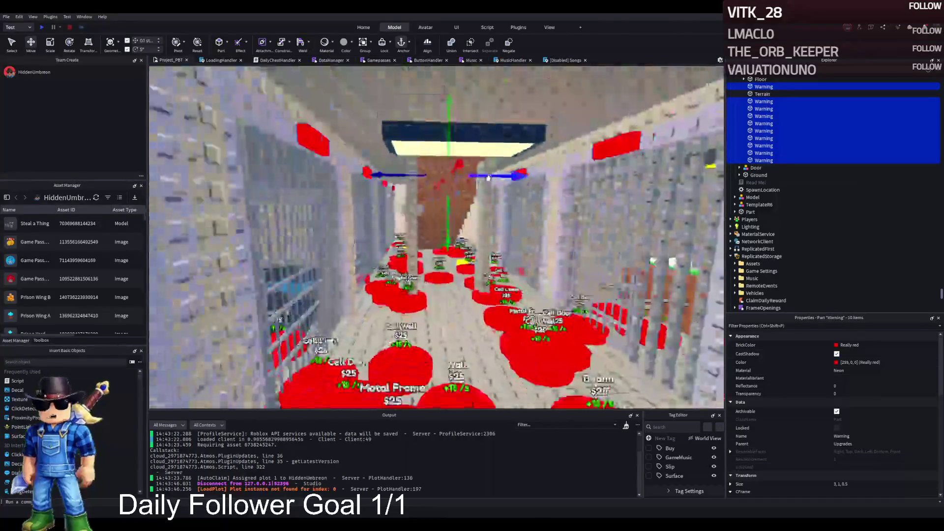
{"action": "key", "text": "ctrl+g"}
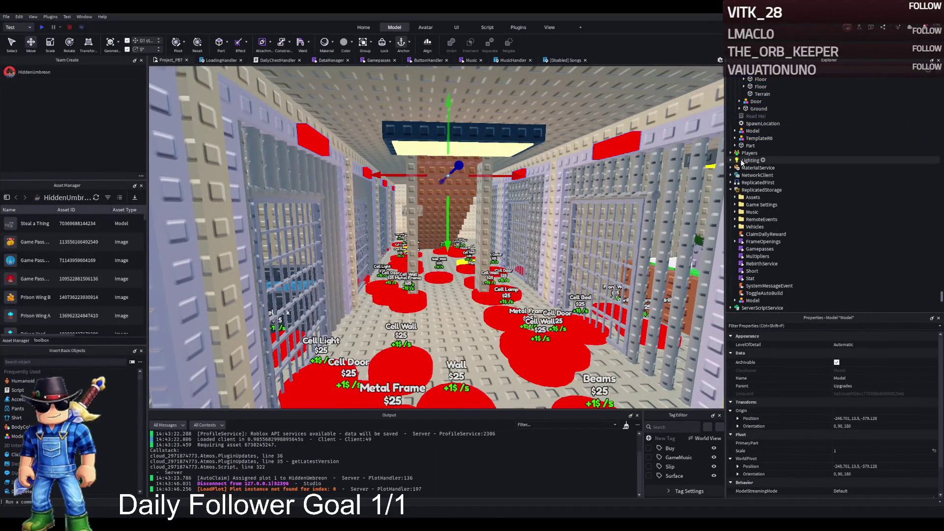
{"action": "key", "text": "Return"}
{"action": "scroll", "coordinate": [817, 123], "scroll_direction": "up", "scroll_amount": 4}
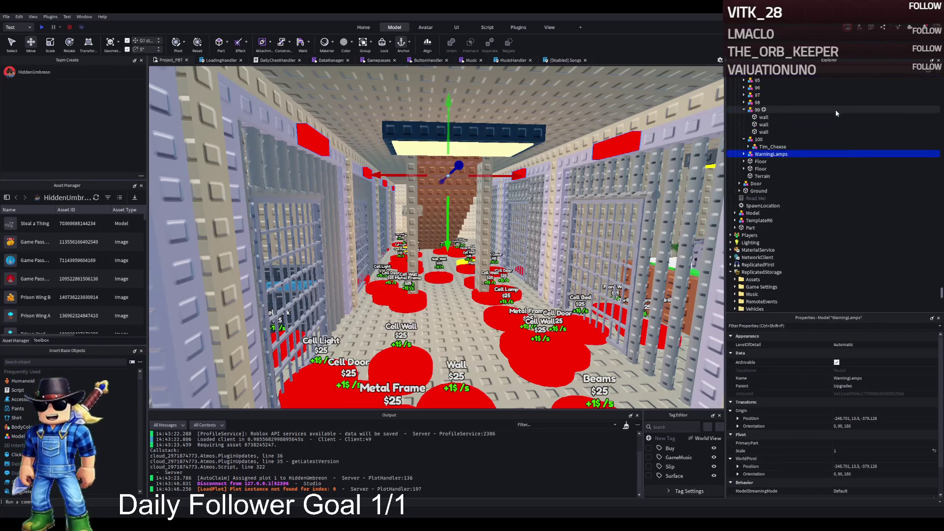
{"action": "left_click", "coordinate": [758, 161]}
{"action": "left_click", "coordinate": [760, 169], "text": "shift"}
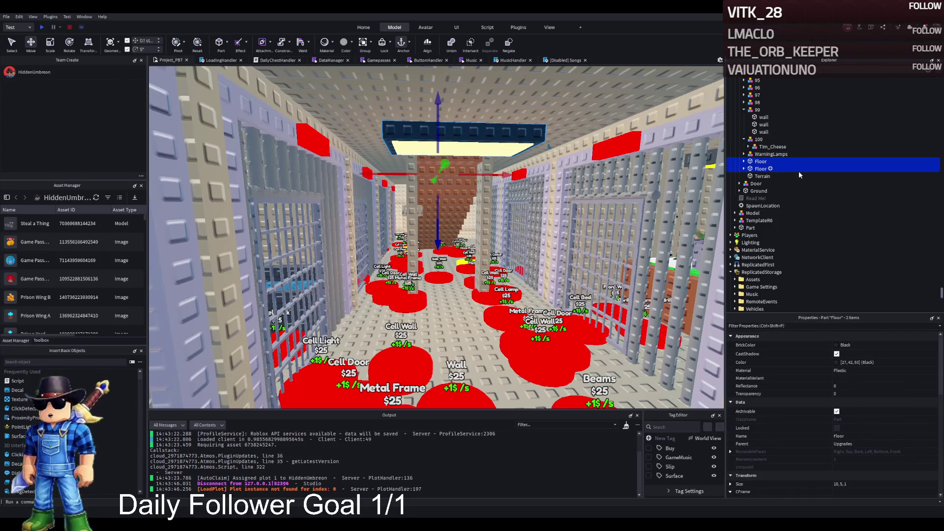
Set the Name property of both selected Floor parts to 'Roof Light'.
{"action": "scroll", "coordinate": [809, 382], "scroll_direction": "down", "scroll_amount": 5}
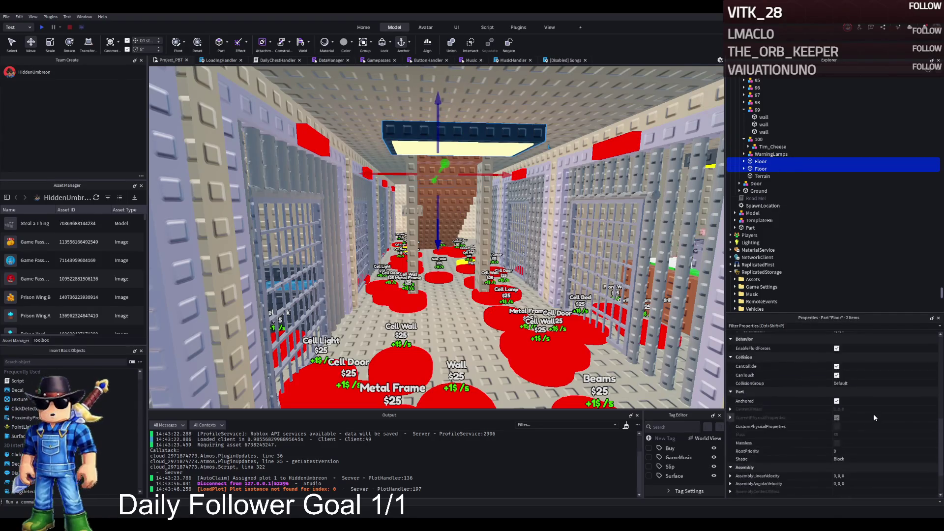
{"action": "scroll", "coordinate": [871, 422], "scroll_direction": "up", "scroll_amount": 5}
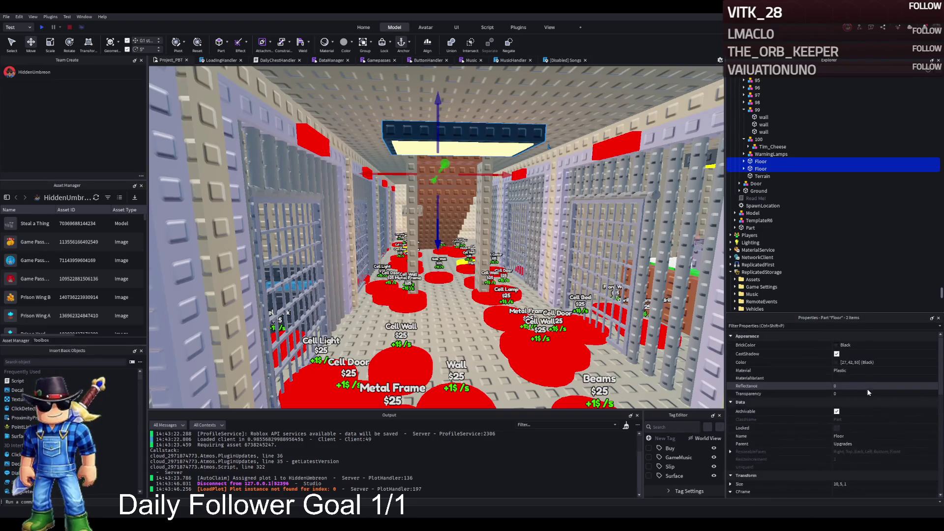
{"action": "left_click", "coordinate": [862, 434]}
{"action": "type", "text": "Roof Li"}
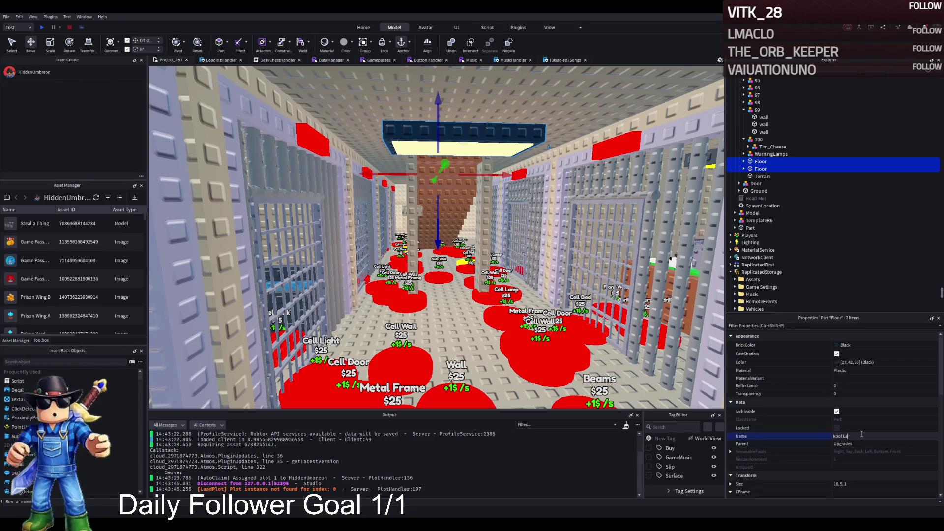
{"action": "type", "text": "ght"}
{"action": "key", "text": "Return"}
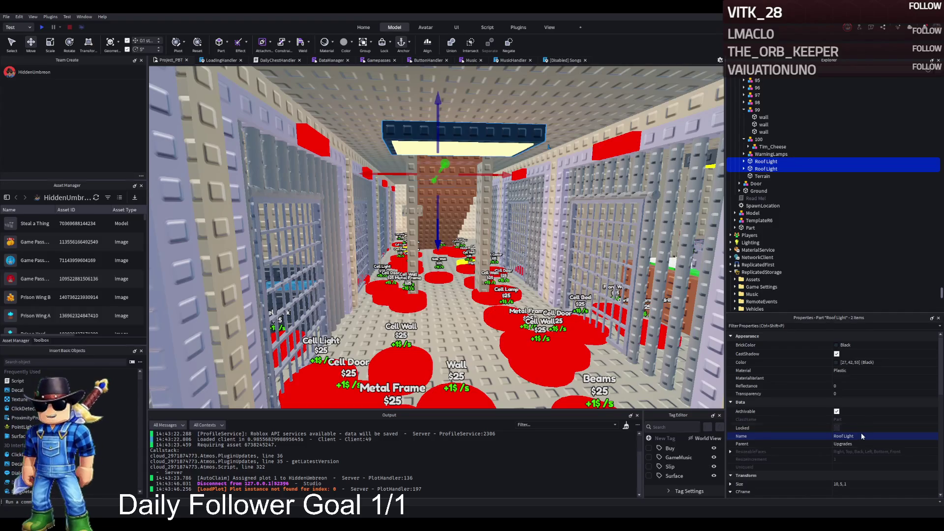
Fly the camera down the cell corridor to inspect the Roof Light parts around the ceiling lamp.
{"action": "key", "text": "f"}
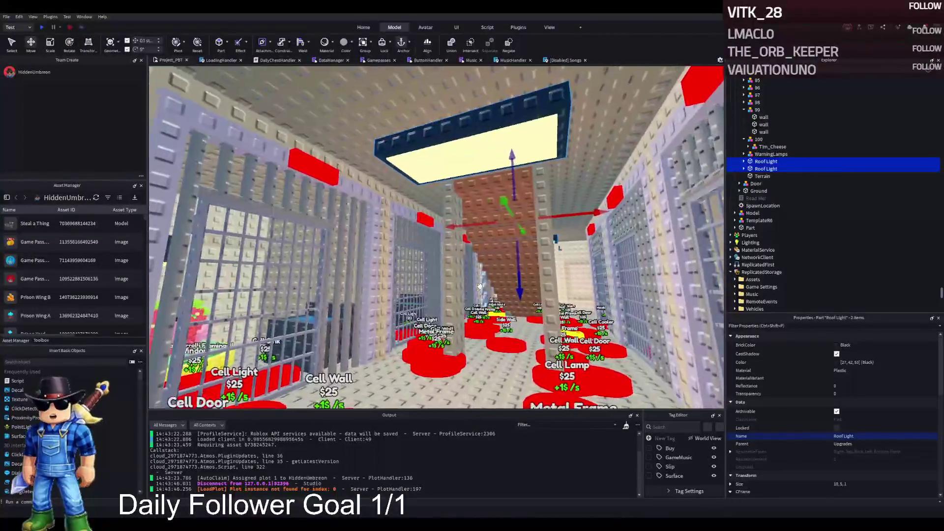
Duplicate the Svinina Bombardino purchase pad and name the copy 143.
{"action": "scroll", "coordinate": [479, 286], "scroll_direction": "up", "scroll_amount": 3}
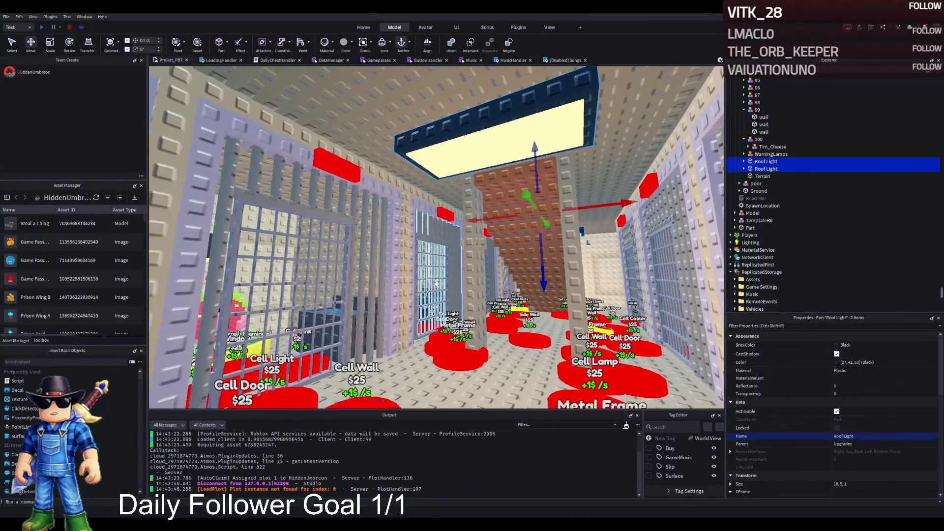
{"action": "key", "text": "f"}
{"action": "scroll", "coordinate": [436, 283], "scroll_direction": "up", "scroll_amount": 2}
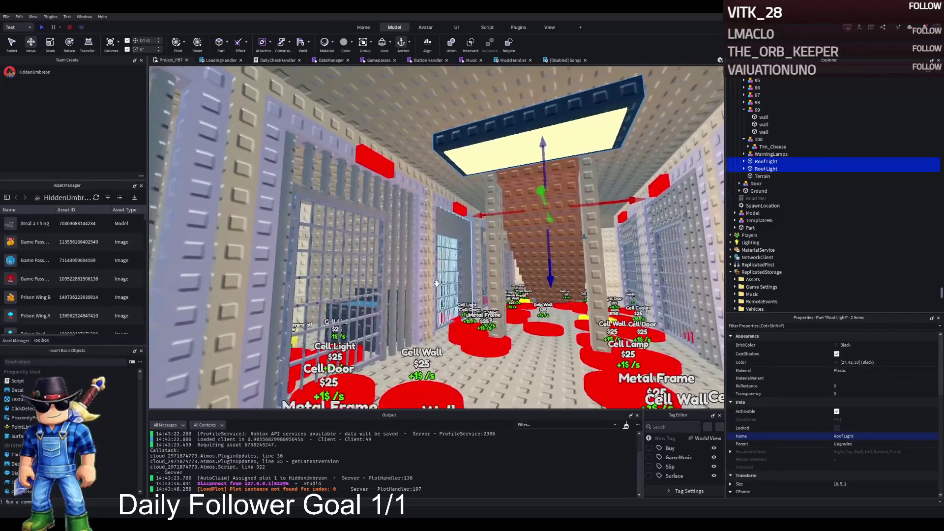
{"action": "scroll", "coordinate": [436, 283], "scroll_direction": "up", "scroll_amount": 6}
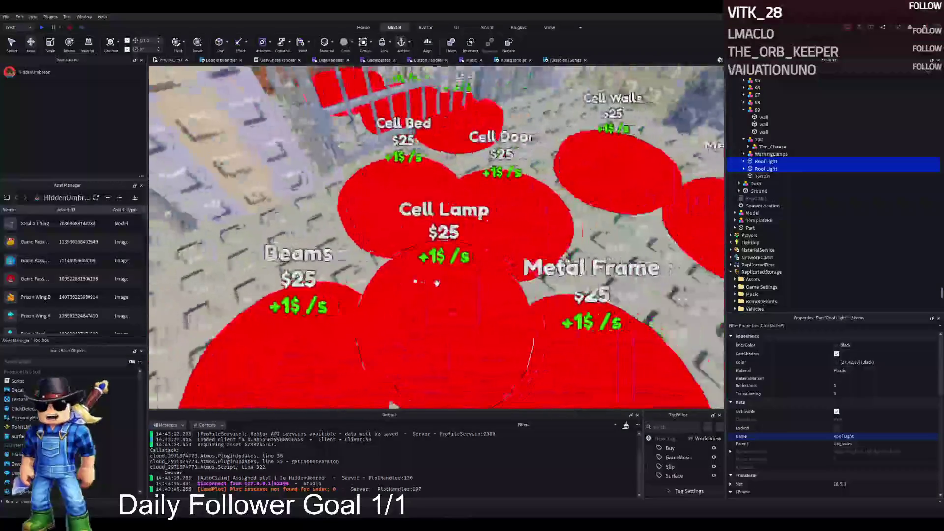
{"action": "scroll", "coordinate": [433, 260], "scroll_direction": "down", "scroll_amount": 3}
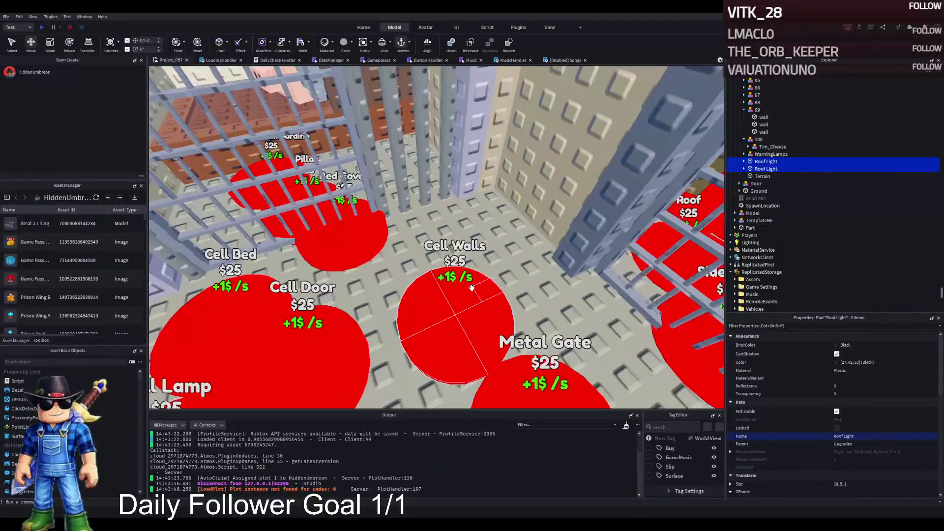
{"action": "scroll", "coordinate": [349, 235], "scroll_direction": "up", "scroll_amount": 5}
{"action": "scroll", "coordinate": [349, 235], "scroll_direction": "down", "scroll_amount": 3}
{"action": "left_click", "coordinate": [413, 270]}
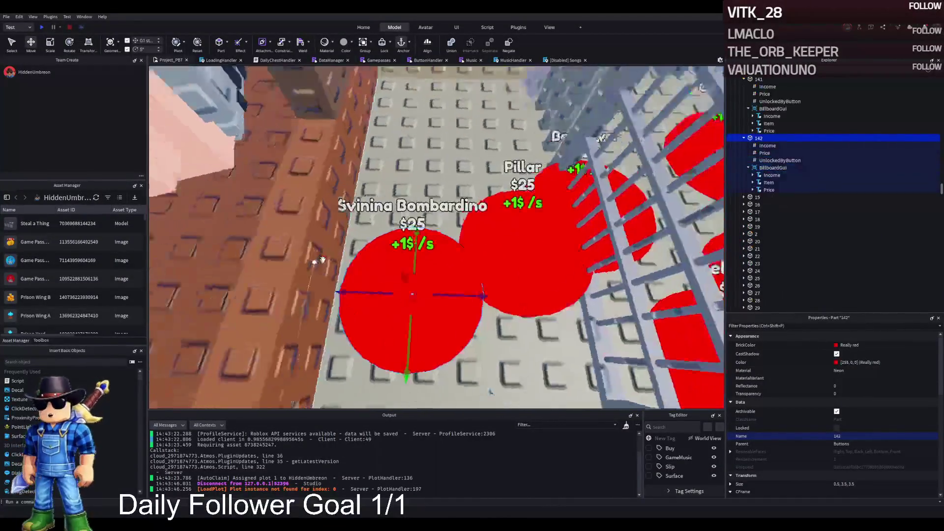
{"action": "scroll", "coordinate": [418, 271], "scroll_direction": "up", "scroll_amount": 4}
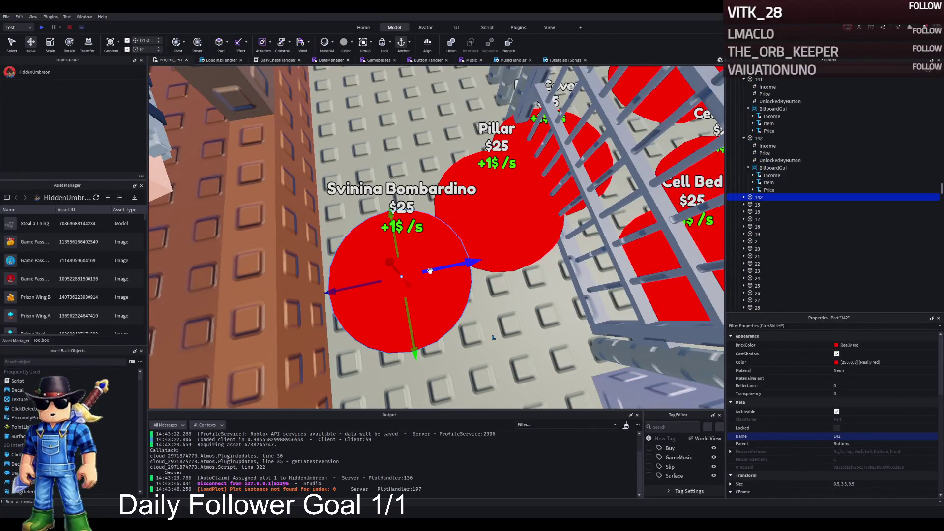
{"action": "key", "text": "a"}
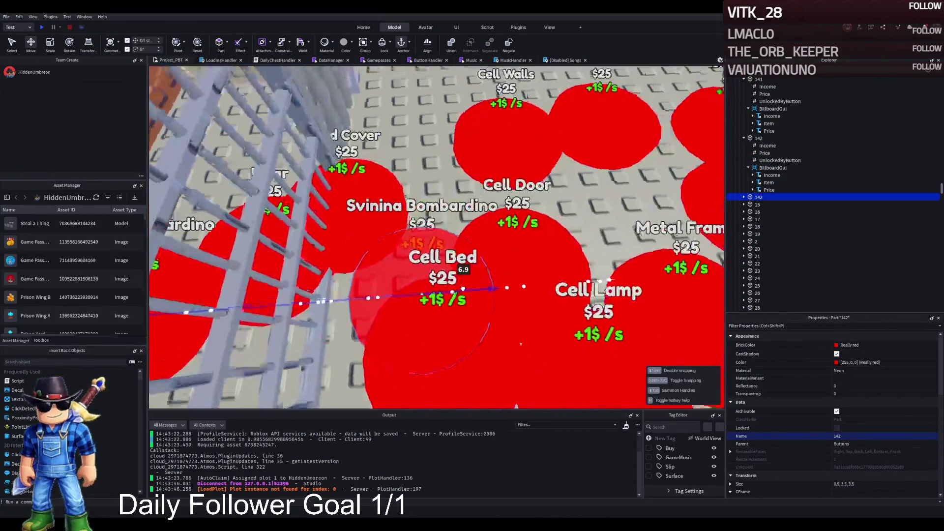
{"action": "key", "text": "F2"}
{"action": "type", "text": "14"}
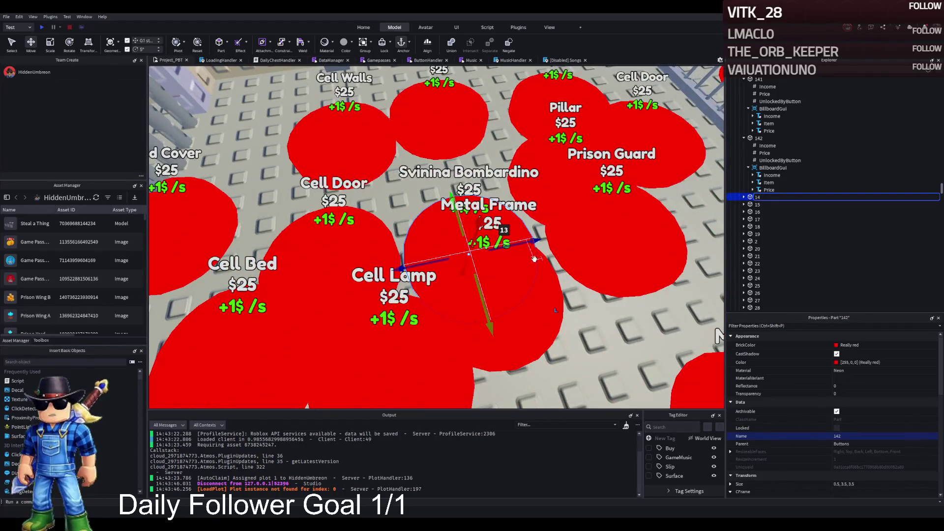
{"action": "type", "text": "3"}
{"action": "key", "text": "Return"}
Drag pad 143 to a nearby floor spot among the $25 pads and select its UnlockedByButton value.
{"action": "key", "text": "s"}
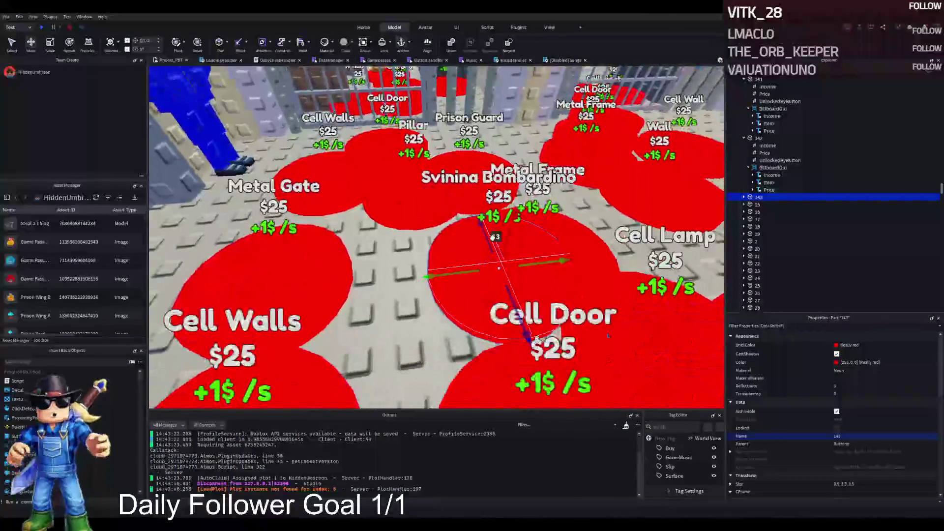
{"action": "scroll", "coordinate": [467, 329], "scroll_direction": "up", "scroll_amount": 2}
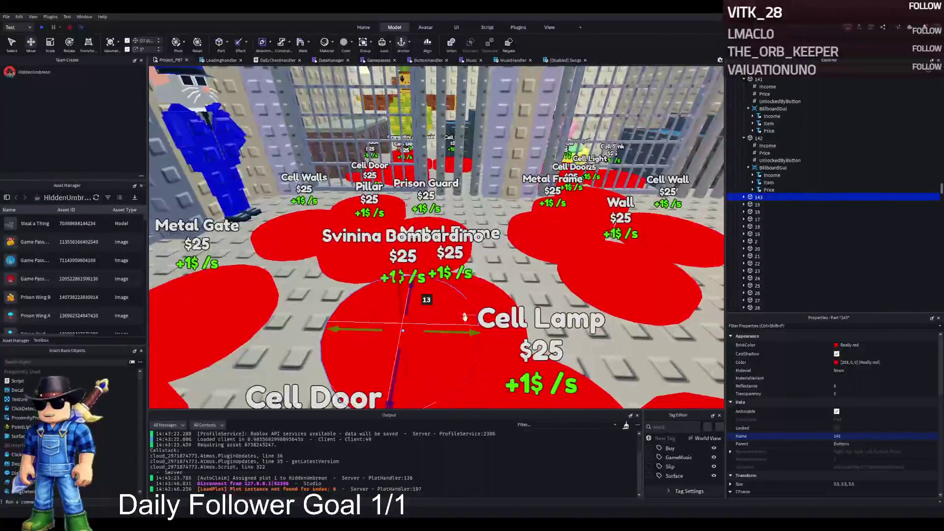
{"action": "scroll", "coordinate": [492, 334], "scroll_direction": "up", "scroll_amount": 2}
{"action": "left_click_drag", "start_coordinate": [530, 341], "coordinate": [533, 339]}
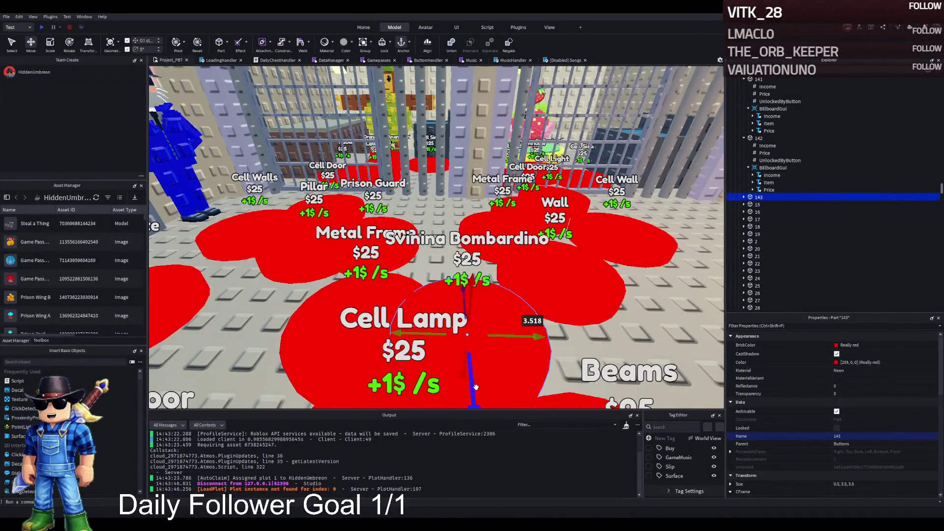
{"action": "left_click_drag", "start_coordinate": [471, 391], "coordinate": [469, 366]}
{"action": "key", "text": "Right"}
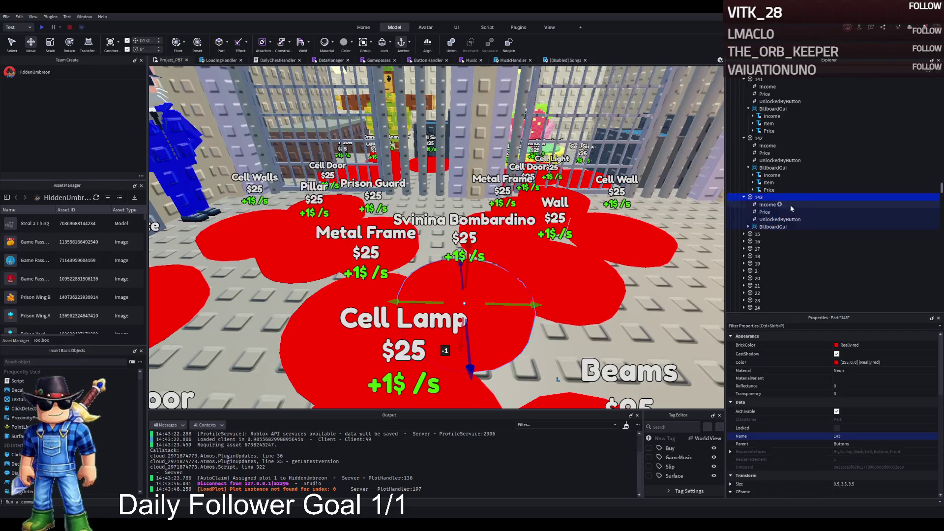
{"action": "left_click", "coordinate": [769, 220]}
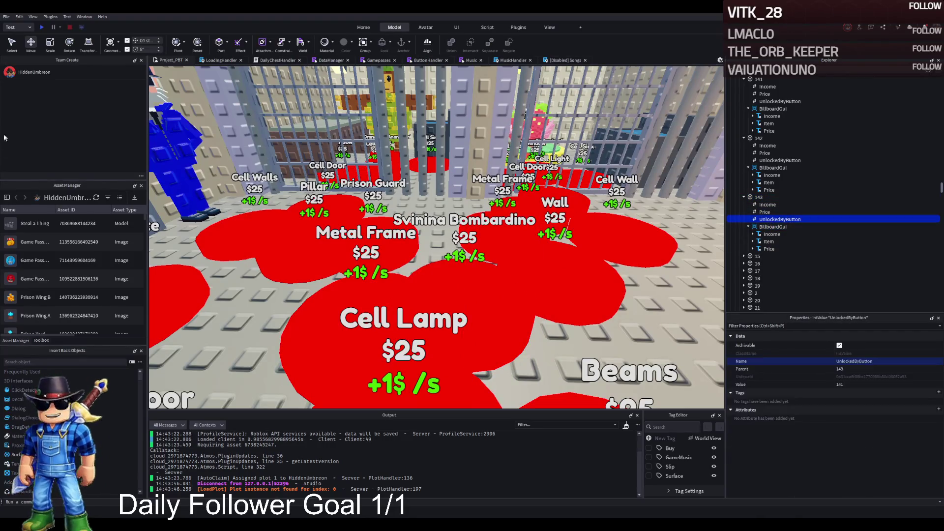
Set pad 143's UnlockedByButton value to 142.
{"action": "left_click", "coordinate": [880, 385]}
{"action": "type", "text": "142"}
{"action": "key", "text": "Return"}
Change pad 143's billboard Item text to 'Warning Lights'.
{"action": "left_click", "coordinate": [769, 242]}
{"action": "scroll", "coordinate": [910, 476], "scroll_direction": "down", "scroll_amount": 10}
{"action": "scroll", "coordinate": [928, 417], "scroll_direction": "down", "scroll_amount": 3}
{"action": "left_click", "coordinate": [872, 404]}
{"action": "type", "text": "Waming L"}
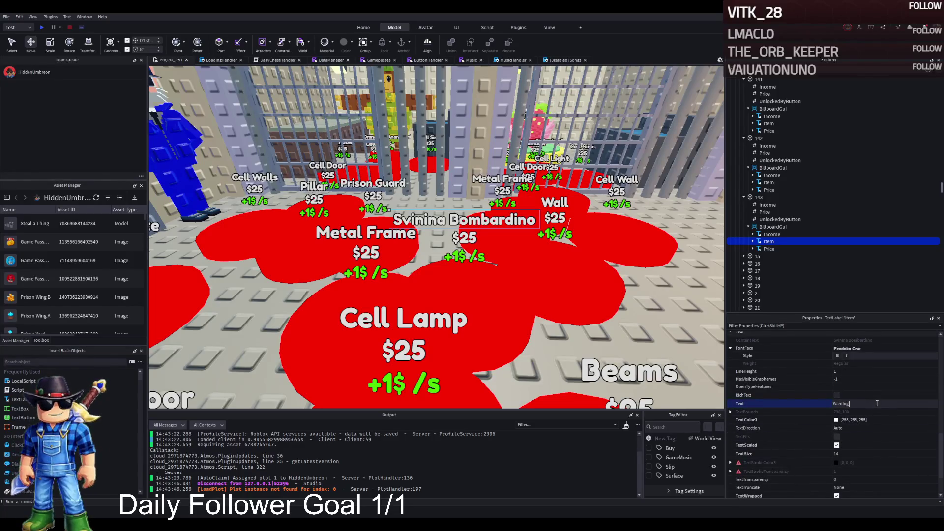
{"action": "type", "text": "amps"}
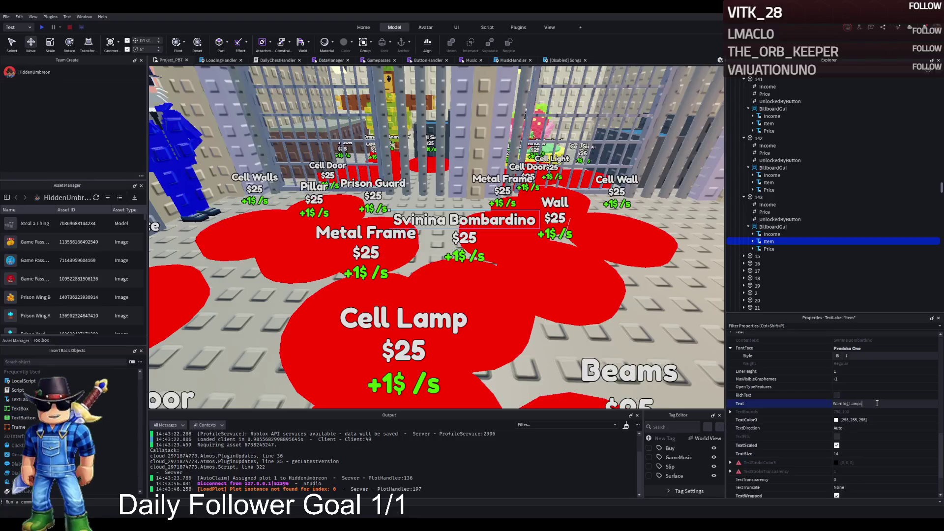
{"action": "key", "text": "Return"}
{"action": "double_click", "coordinate": [875, 403]}
{"action": "type", "text": "Lights"}
{"action": "key", "text": "Return"}
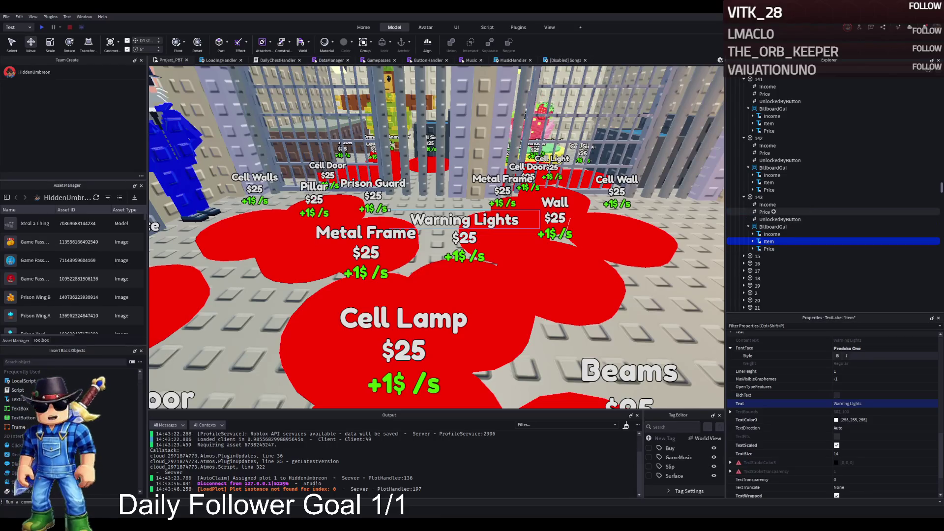
Review pad 143's Income and Price values and select the Warning Lights pad.
{"action": "left_click", "coordinate": [757, 205]}
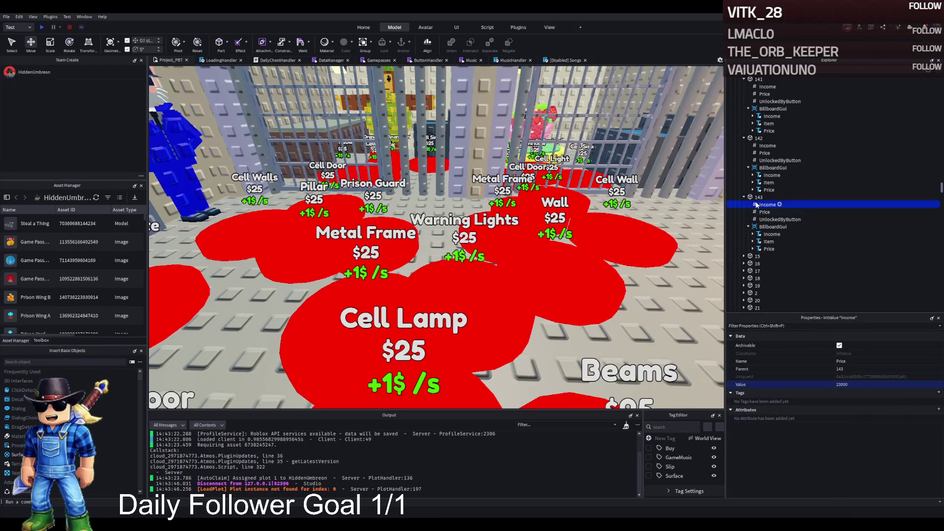
{"action": "left_click", "coordinate": [763, 212]}
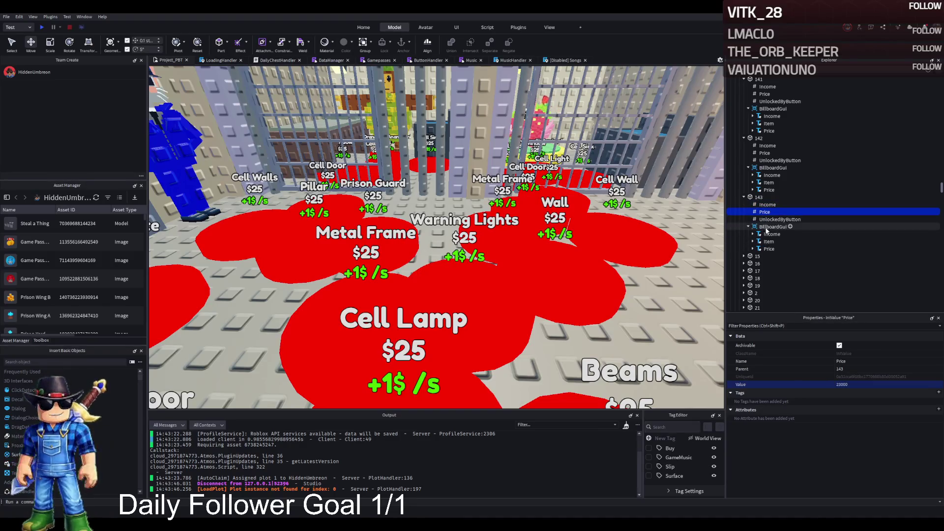
{"action": "left_click", "coordinate": [455, 309]}
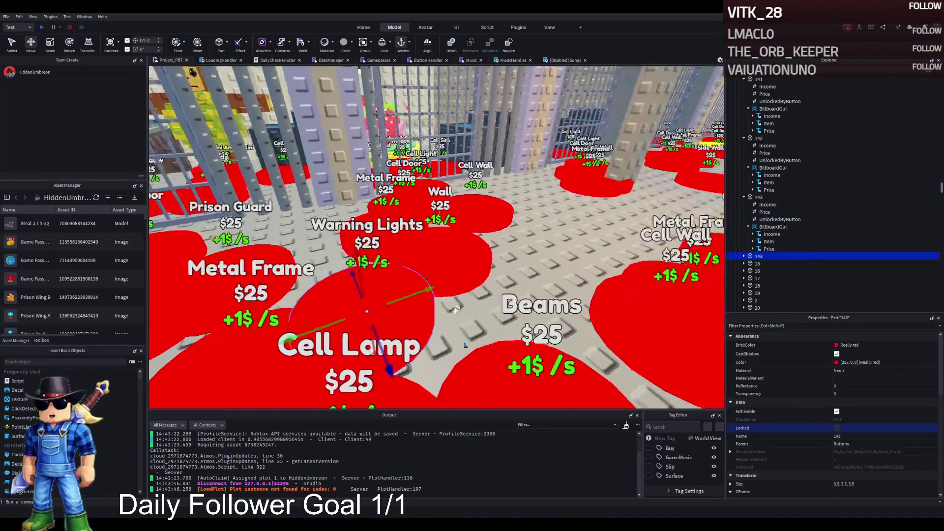
Duplicate the Warning Lights pad and slide the copy beside the original.
{"action": "scroll", "coordinate": [455, 309], "scroll_direction": "down", "scroll_amount": 5}
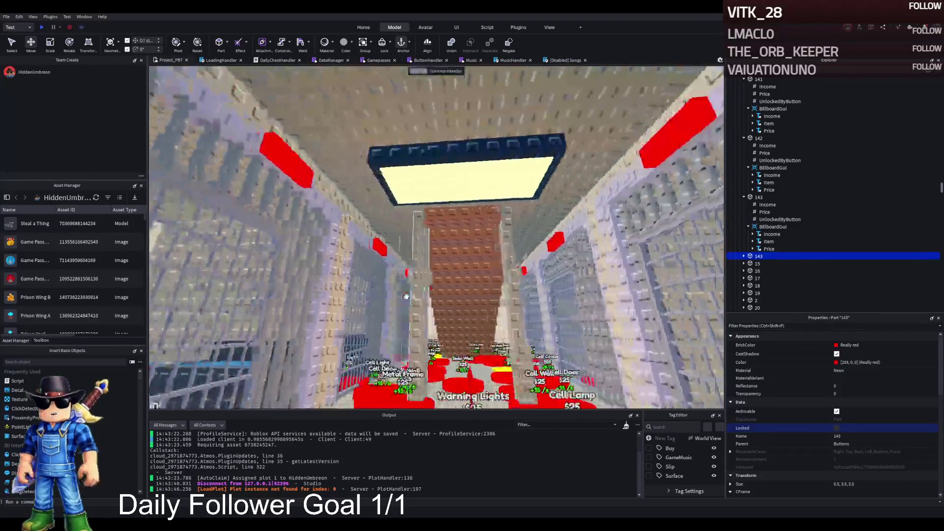
{"action": "key", "text": "f"}
{"action": "key", "text": "s"}
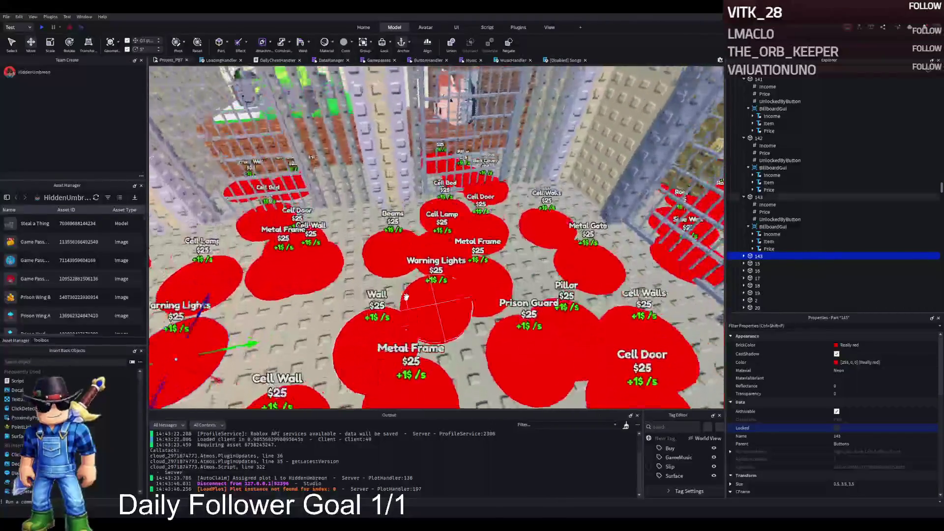
{"action": "left_click", "coordinate": [406, 297]}
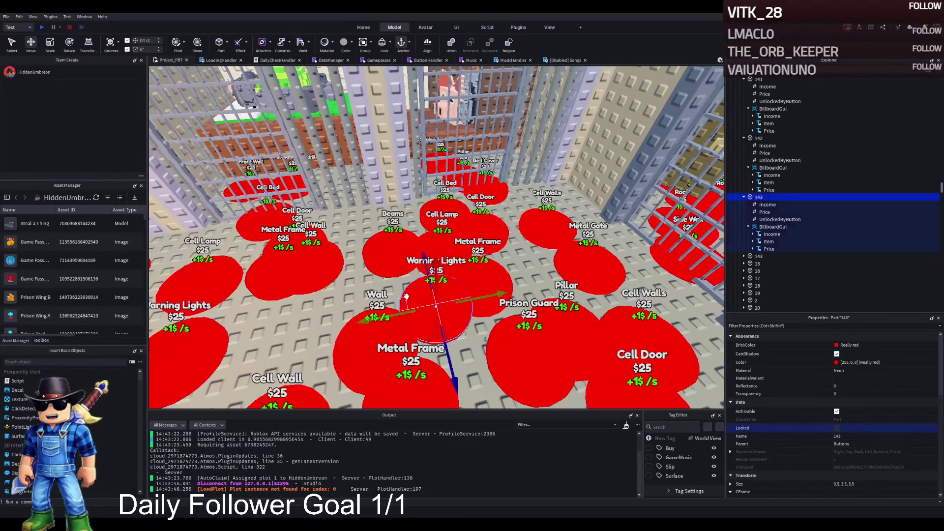
{"action": "key", "text": "d"}
{"action": "left_click_drag", "start_coordinate": [396, 379], "coordinate": [398, 266]}
{"action": "mouse_move", "coordinate": [413, 231]}
{"action": "left_mouse_down"}
{"action": "mouse_move", "coordinate": [432, 255]}
{"action": "mouse_move", "coordinate": [469, 261]}
{"action": "mouse_move", "coordinate": [356, 258]}
{"action": "left_mouse_up"}
Name the copied pad 144 and select its Price value.
{"action": "key", "text": "F2"}
{"action": "type", "text": "144"}
{"action": "key", "text": "Return"}
{"action": "left_click", "coordinate": [743, 256]}
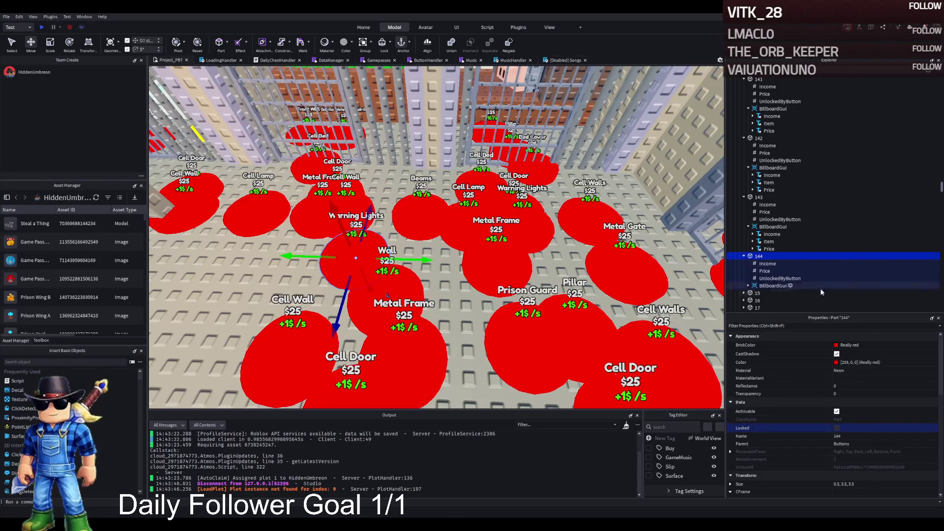
{"action": "left_click", "coordinate": [777, 271]}
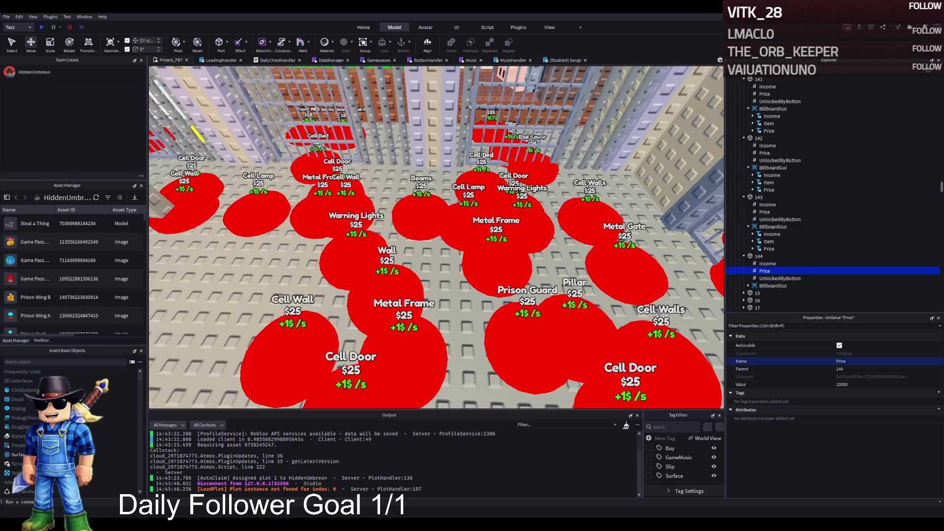
Set pad 144's Price to 24000 and its UnlockedByButton value to 142.
{"action": "double_click", "coordinate": [841, 384]}
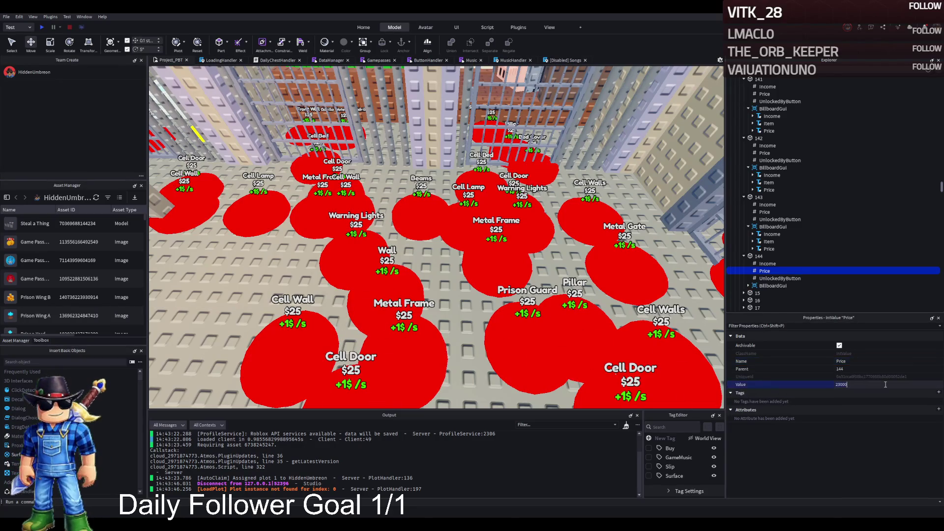
{"action": "type", "text": "24000"}
{"action": "left_click", "coordinate": [780, 278]}
{"action": "double_click", "coordinate": [884, 384]}
{"action": "type", "text": "142"}
{"action": "key", "text": "Return"}
Change pad 144's billboard Item label text to 'Roof Lamps'.
{"action": "left_click", "coordinate": [767, 286]}
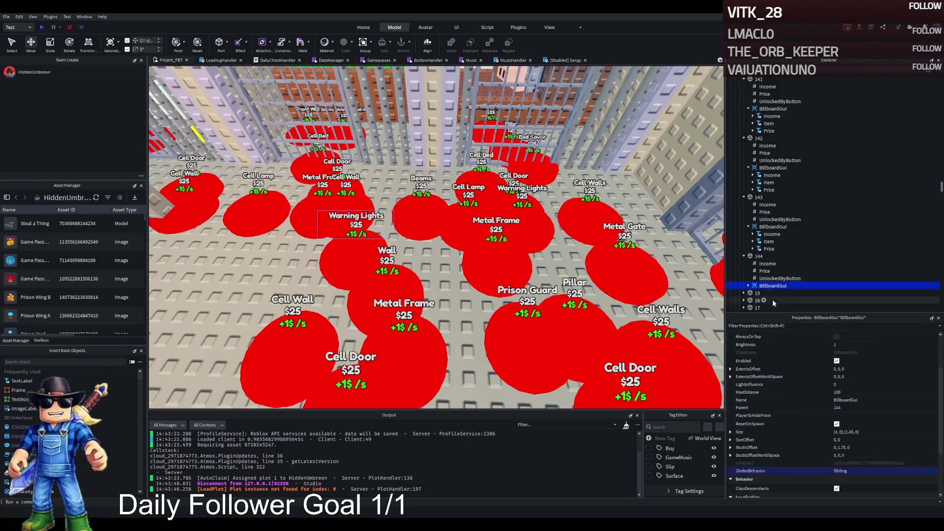
{"action": "left_click", "coordinate": [748, 285]}
{"action": "left_click", "coordinate": [768, 300]}
{"action": "scroll", "coordinate": [854, 391], "scroll_direction": "down", "scroll_amount": 10}
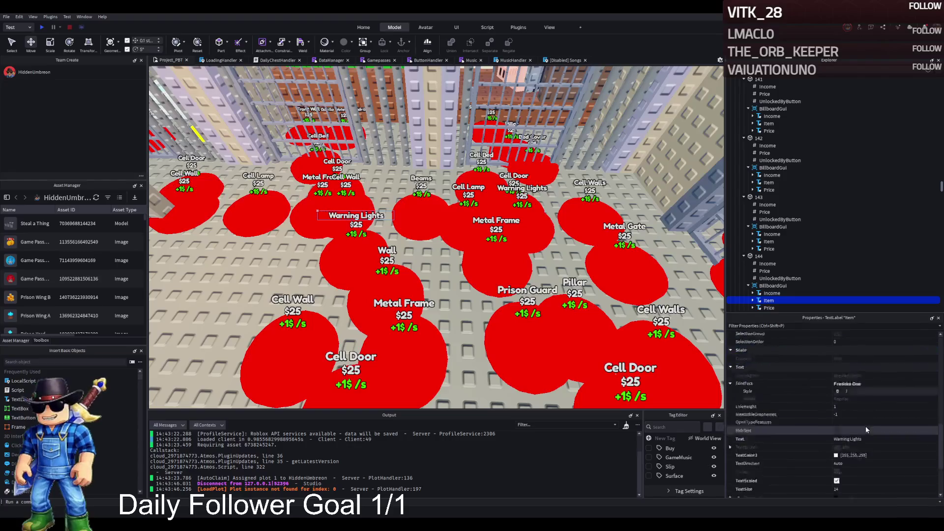
{"action": "scroll", "coordinate": [557, 232], "scroll_direction": "up", "scroll_amount": 10}
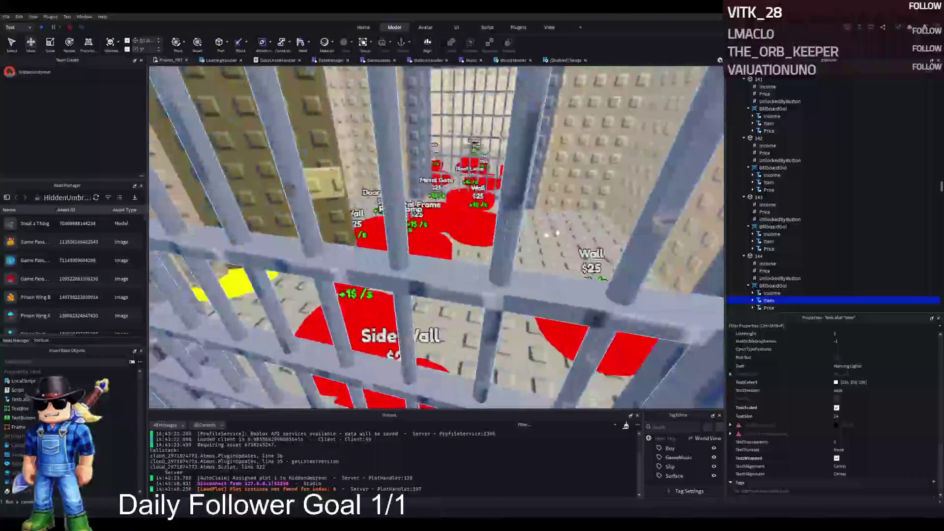
{"action": "key", "text": "a"}
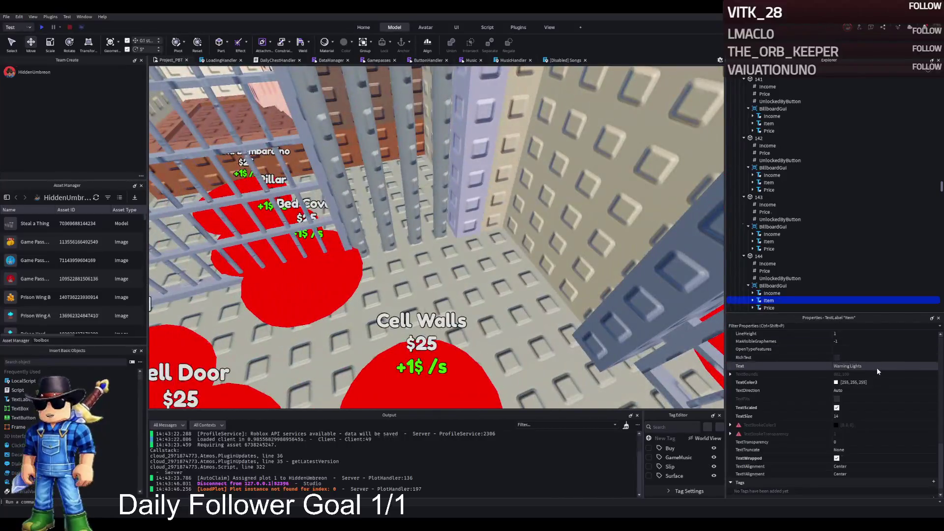
{"action": "left_click", "coordinate": [875, 366]}
{"action": "type", "text": "Roof L"}
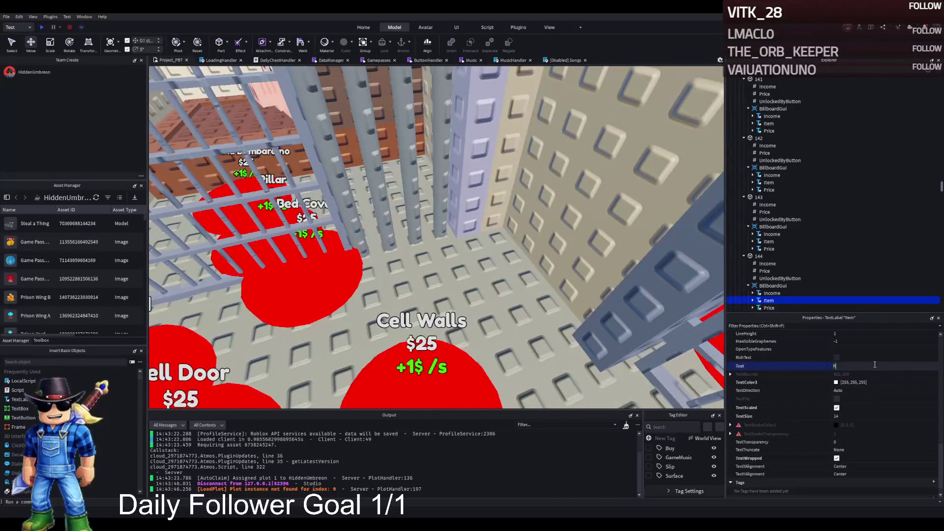
{"action": "type", "text": "amps"}
{"action": "key", "text": "Return"}
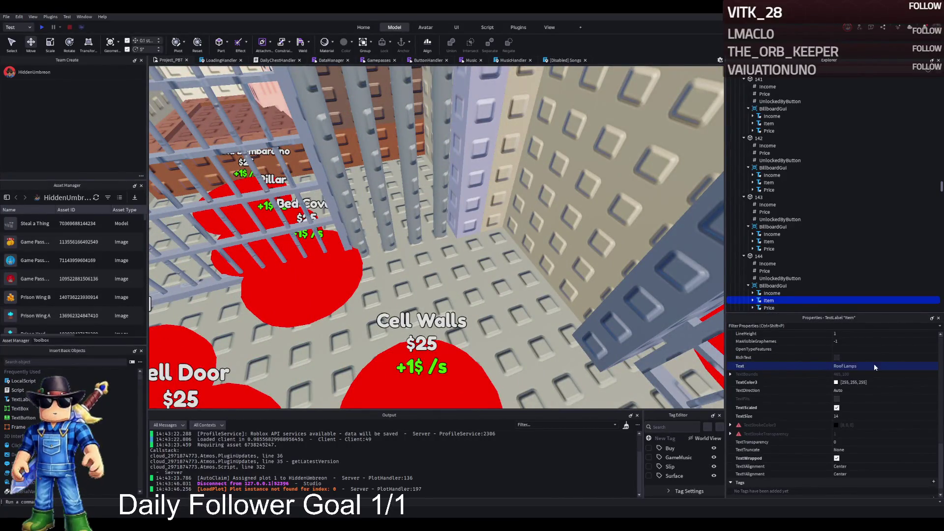
{"action": "scroll", "coordinate": [450, 308], "scroll_direction": "down", "scroll_amount": 10}
{"action": "scroll", "coordinate": [437, 236], "scroll_direction": "up", "scroll_amount": 10}
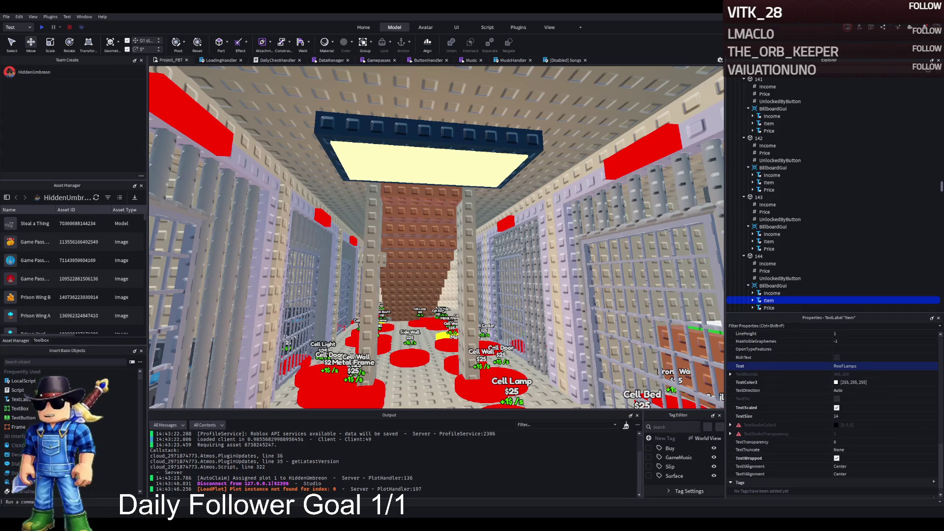
{"action": "key", "text": "f"}
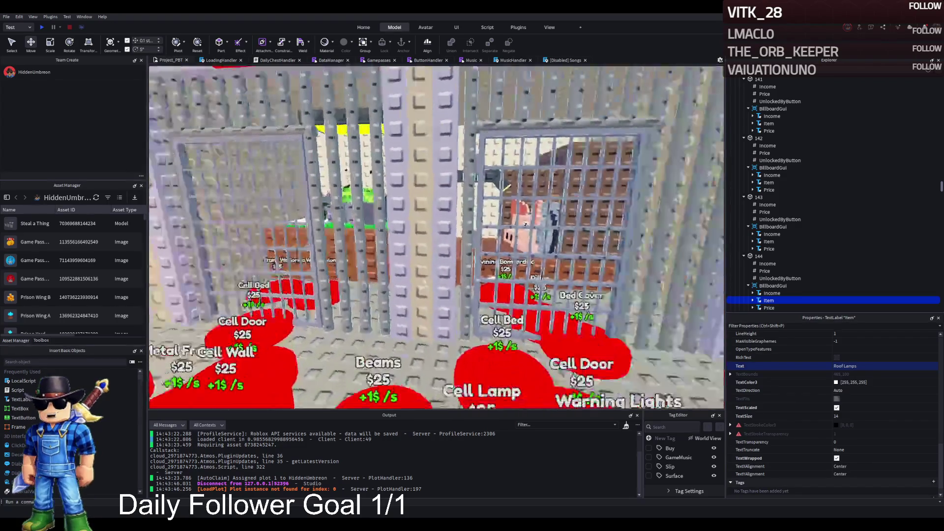
Check model 144's unlock button, then select both roof lights and the warning lamps.
{"action": "left_click", "coordinate": [755, 256]}
{"action": "scroll", "coordinate": [777, 251], "scroll_direction": "down", "scroll_amount": 1}
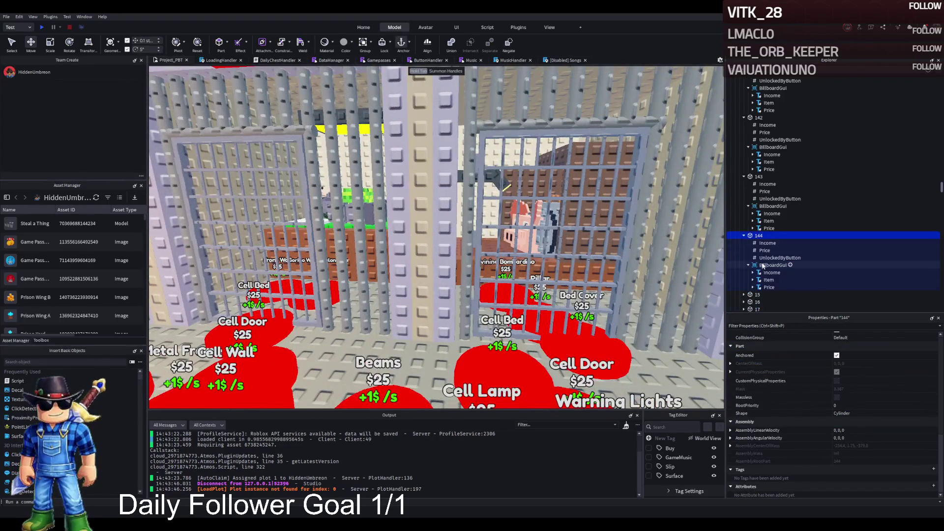
{"action": "left_click", "coordinate": [786, 265]}
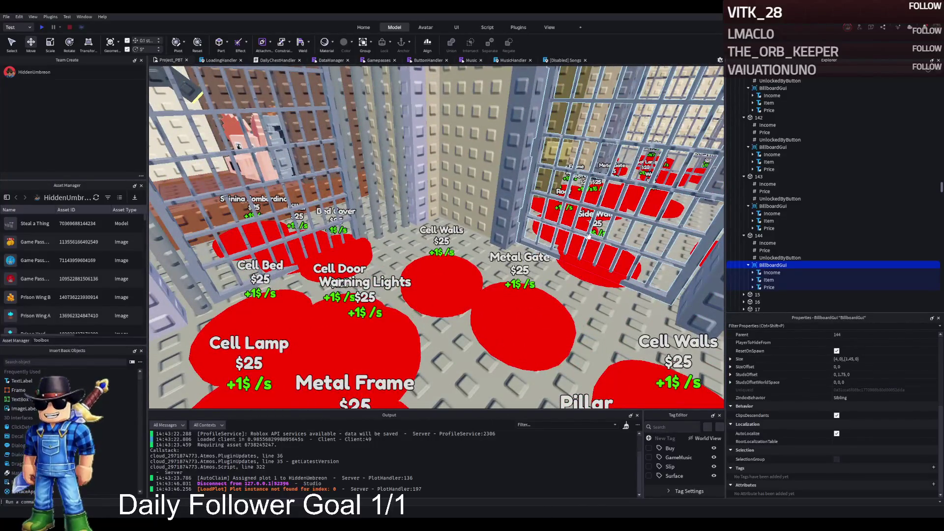
{"action": "left_click", "coordinate": [766, 257]}
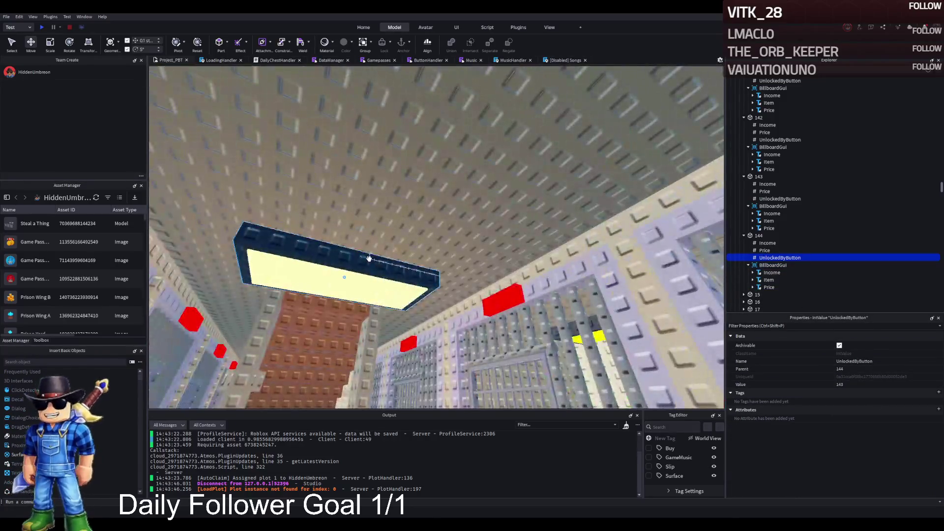
{"action": "left_click", "coordinate": [368, 253]}
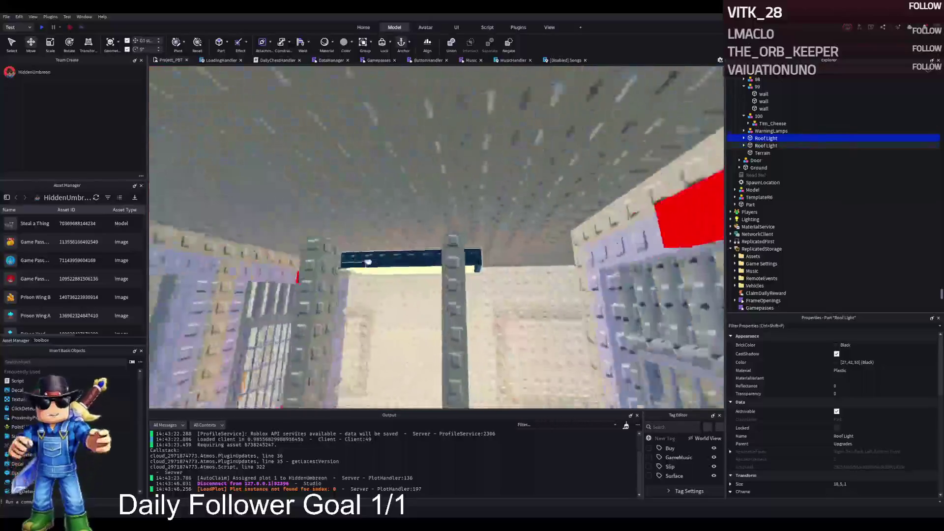
{"action": "left_click", "coordinate": [359, 211], "text": "ctrl"}
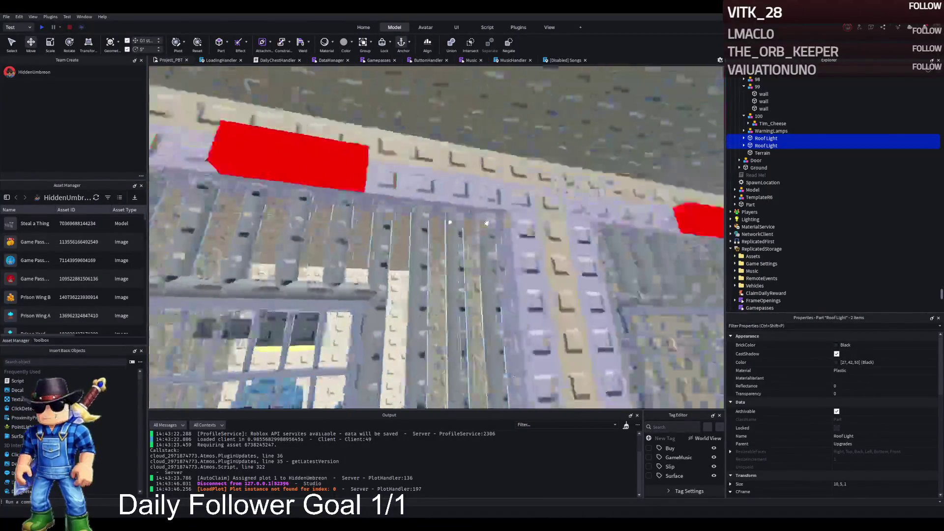
{"action": "left_click", "coordinate": [506, 212], "text": "ctrl"}
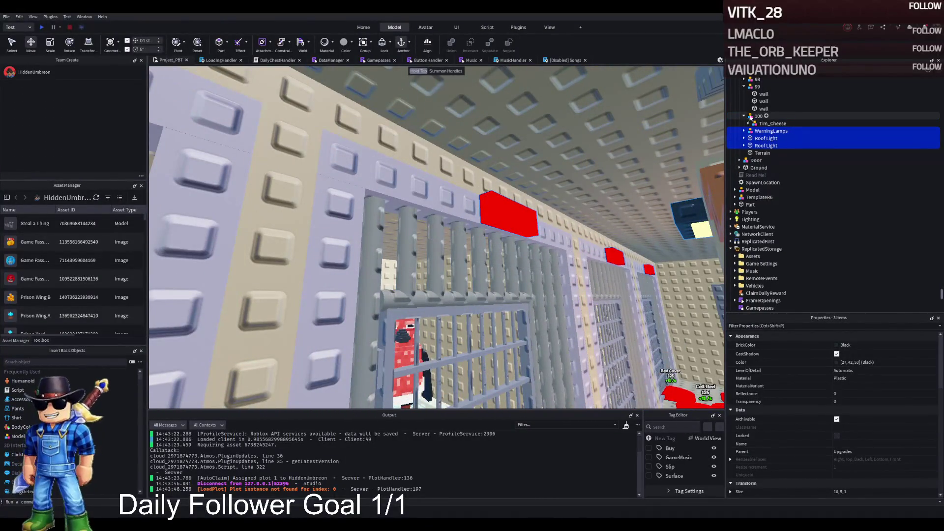
Parent the selected warning lamps and roof lights to upgrade model 142.
{"action": "scroll", "coordinate": [748, 116], "scroll_direction": "up", "scroll_amount": 1}
{"action": "left_click", "coordinate": [744, 157]}
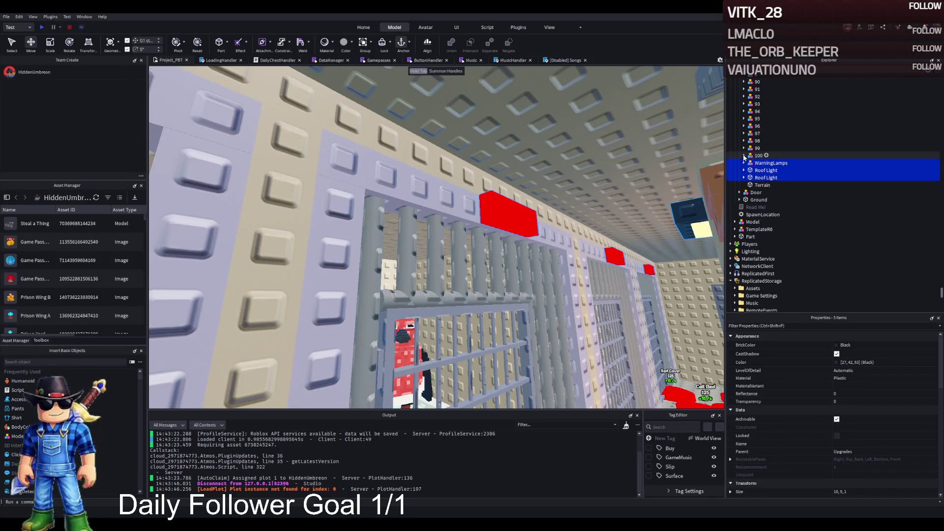
{"action": "scroll", "coordinate": [807, 146], "scroll_direction": "up", "scroll_amount": 10}
{"action": "scroll", "coordinate": [813, 156], "scroll_direction": "up", "scroll_amount": 15}
{"action": "scroll", "coordinate": [807, 160], "scroll_direction": "up", "scroll_amount": 8}
{"action": "left_click", "coordinate": [758, 219]}
Duplicate model 142 as 143 and remove the lamps and lights from 142.
{"action": "key", "text": "ctrl+shift+v"}
{"action": "left_click", "coordinate": [759, 219]}
{"action": "key", "text": "ctrl+d"}
{"action": "key", "text": "F2"}
{"action": "type", "text": "143"}
{"action": "key", "text": "Return"}
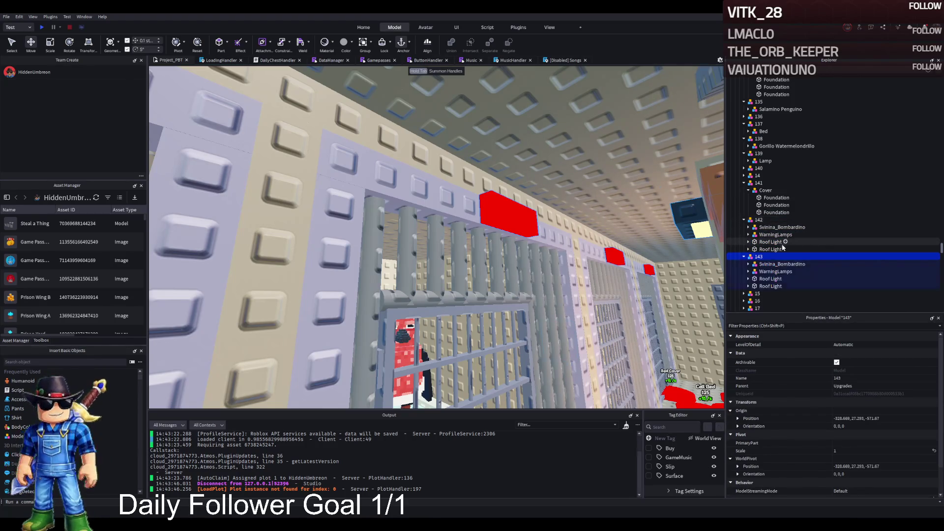
{"action": "left_click", "coordinate": [775, 234]}
{"action": "left_click", "coordinate": [770, 249], "text": "shift"}
{"action": "key", "text": "Delete"}
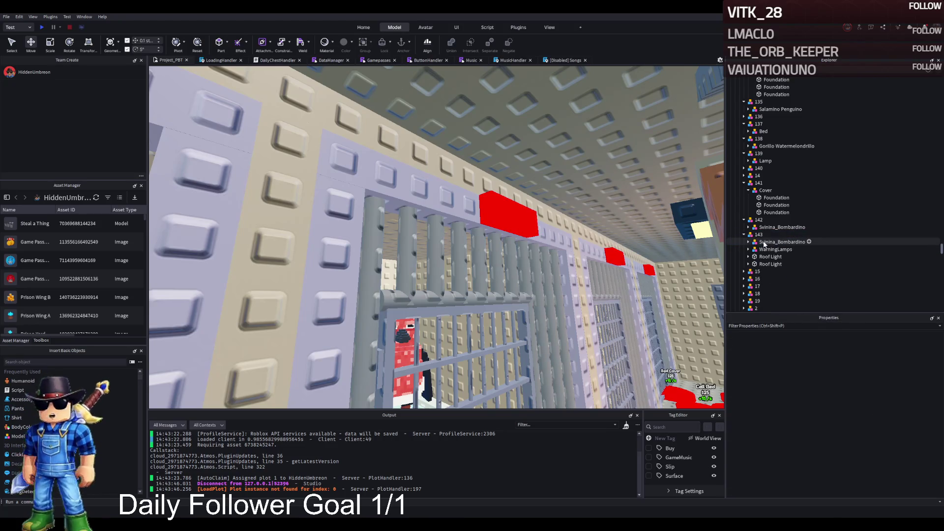
Delete Svinina_Bombardino from model 143, leaving WarningLamps.
{"action": "left_click", "coordinate": [765, 242]}
{"action": "left_click", "coordinate": [775, 250]}
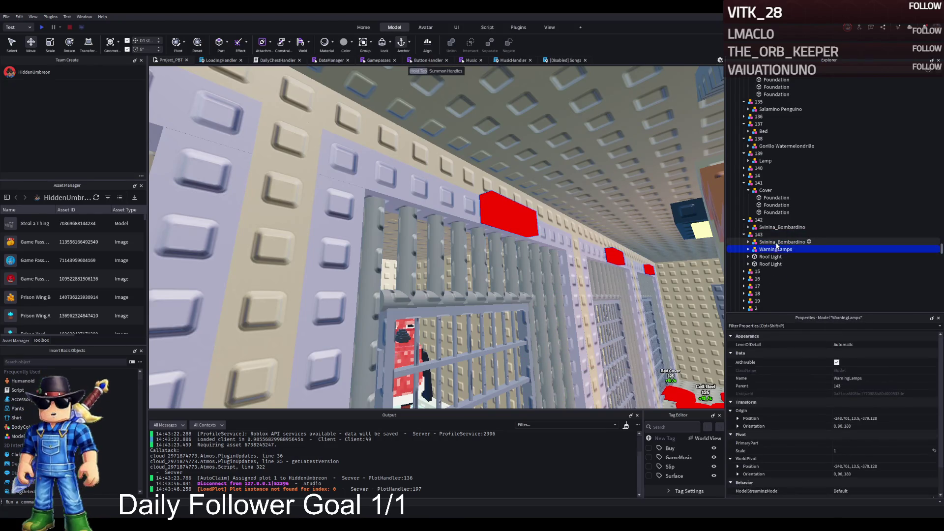
{"action": "left_click", "coordinate": [777, 242]}
{"action": "key", "text": "Delete"}
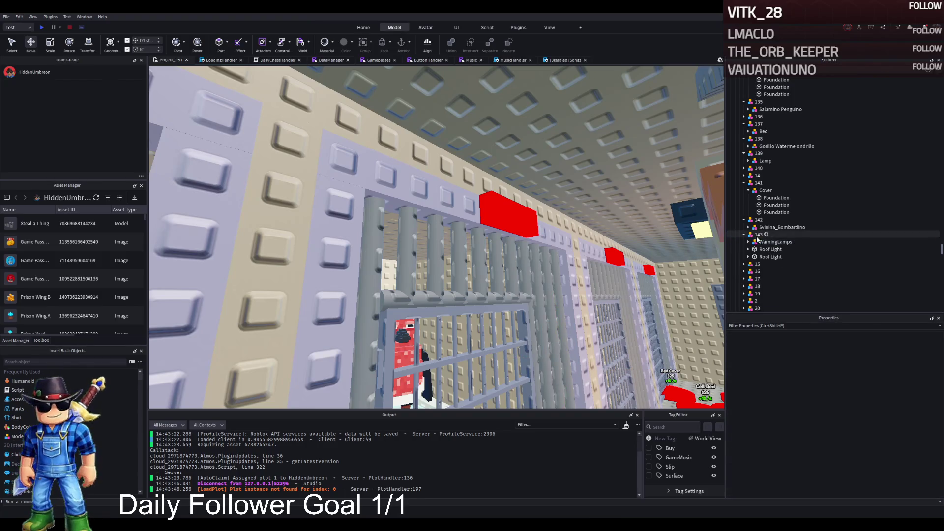
Duplicate model 143 as 144, move both Roof Lights into it, and delete its WarningLamps.
{"action": "left_click", "coordinate": [757, 235]}
{"action": "key", "text": "ctrl+d"}
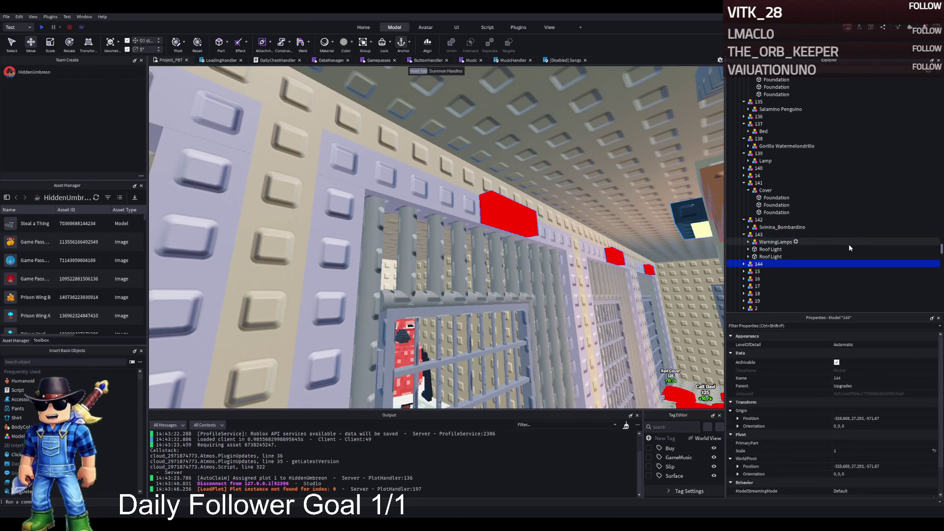
{"action": "left_click", "coordinate": [770, 250]}
{"action": "left_click", "coordinate": [770, 257], "text": "shift"}
{"action": "left_click_drag", "start_coordinate": [770, 256], "coordinate": [774, 262]}
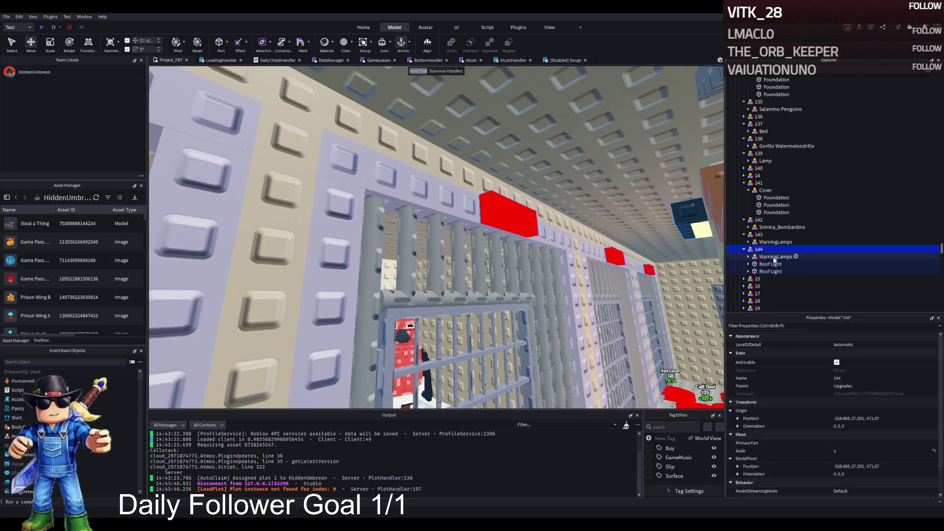
{"action": "left_click", "coordinate": [772, 257]}
{"action": "key", "text": "Delete"}
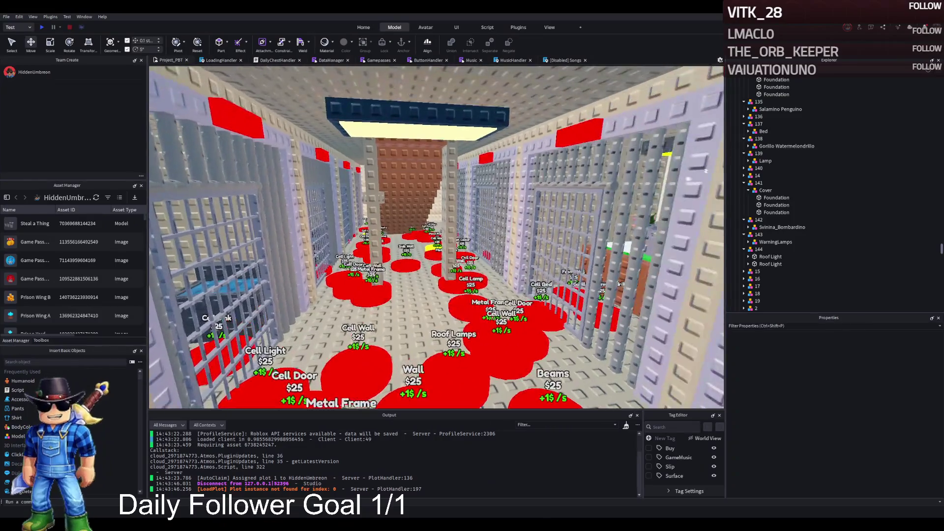
Move TemplatePlot into ReplicatedStorage and start a Play test with F5.
{"action": "scroll", "coordinate": [792, 197], "scroll_direction": "down", "scroll_amount": 10}
{"action": "left_click", "coordinate": [792, 140]}
{"action": "left_click_drag", "start_coordinate": [751, 146], "coordinate": [745, 222]}
{"action": "key", "text": "F5"}
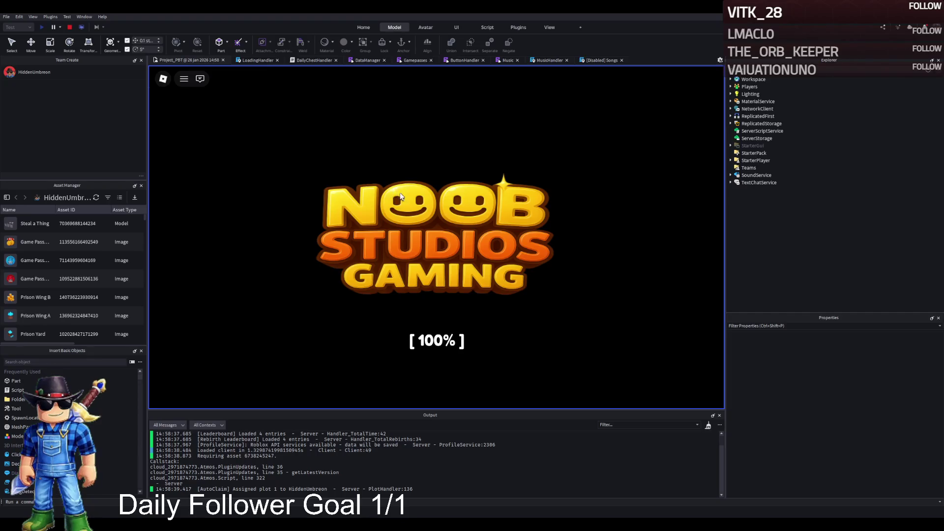
Walk the character through the gate into the prison corridor toward the left-side cells.
{"action": "key", "text": "w"}
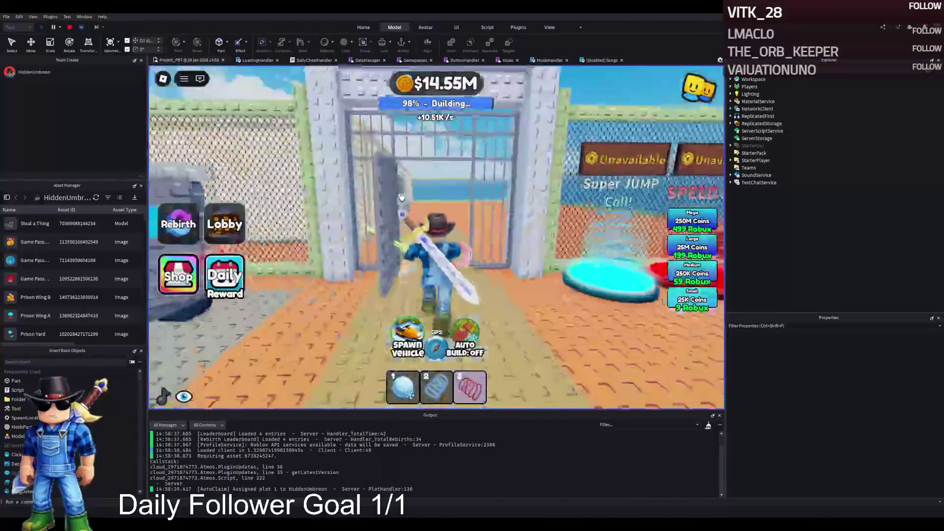
{"action": "key", "text": "w"}
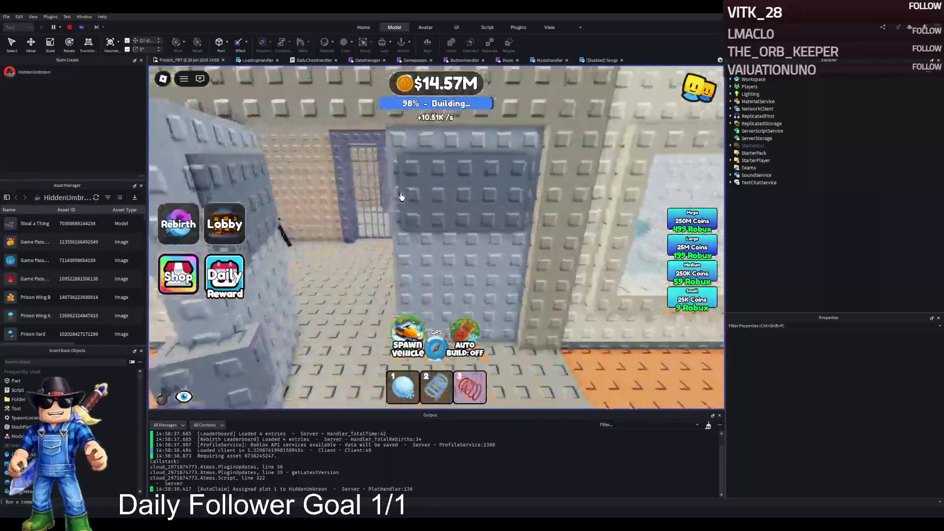
{"action": "key", "text": "w"}
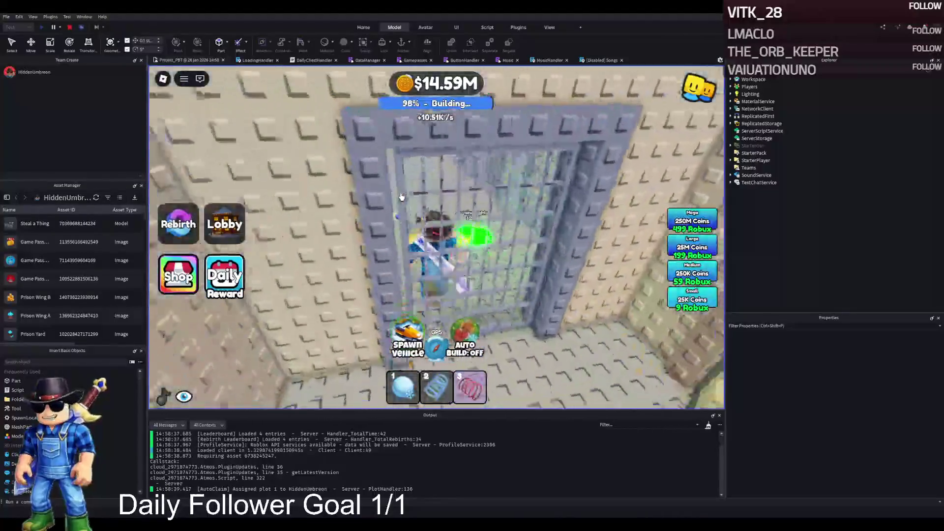
{"action": "key", "text": "w"}
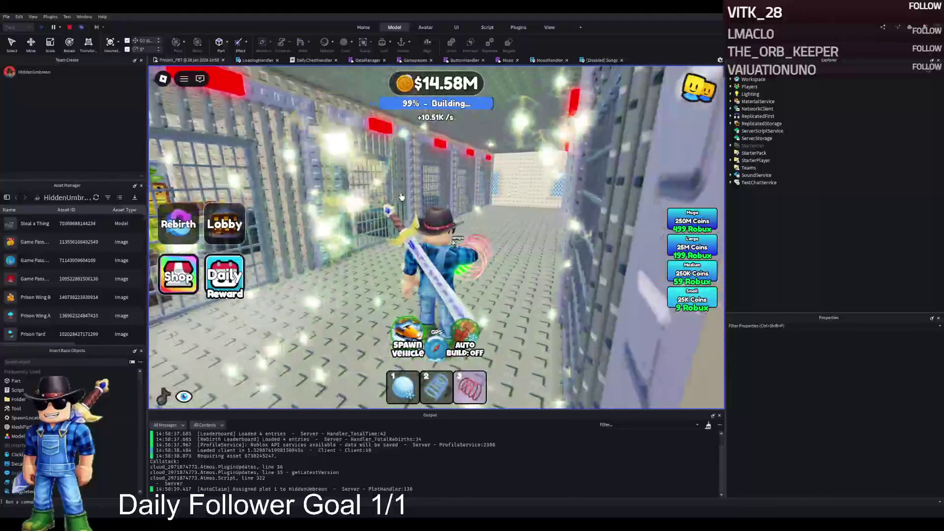
{"action": "key", "text": "w"}
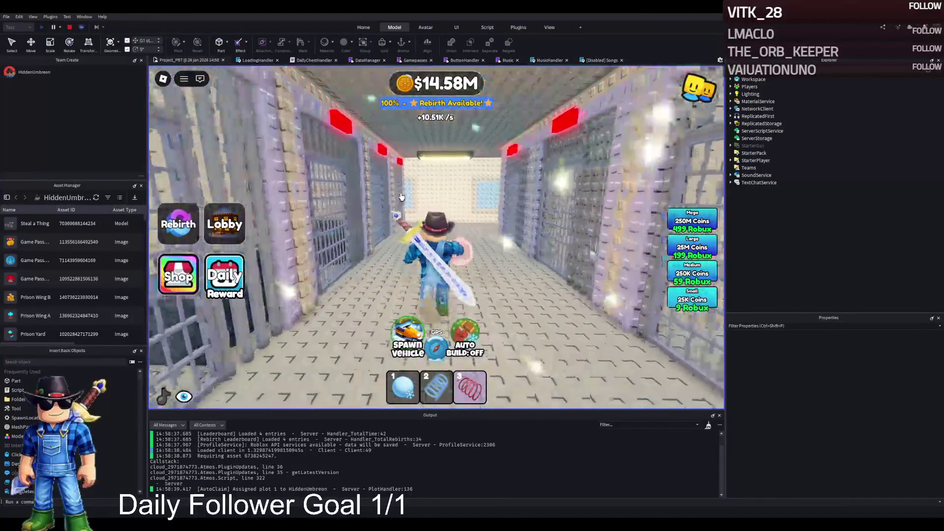
{"action": "key", "text": "d"}
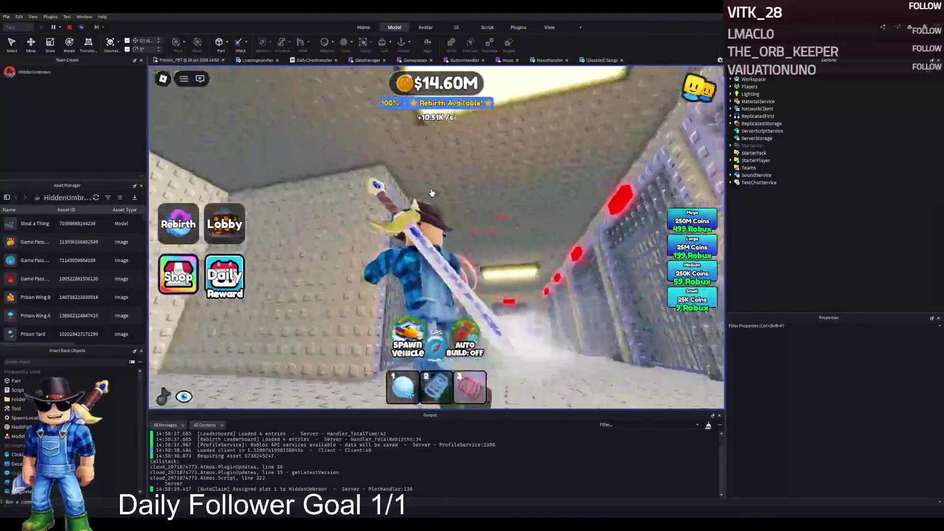
{"action": "key", "text": "a"}
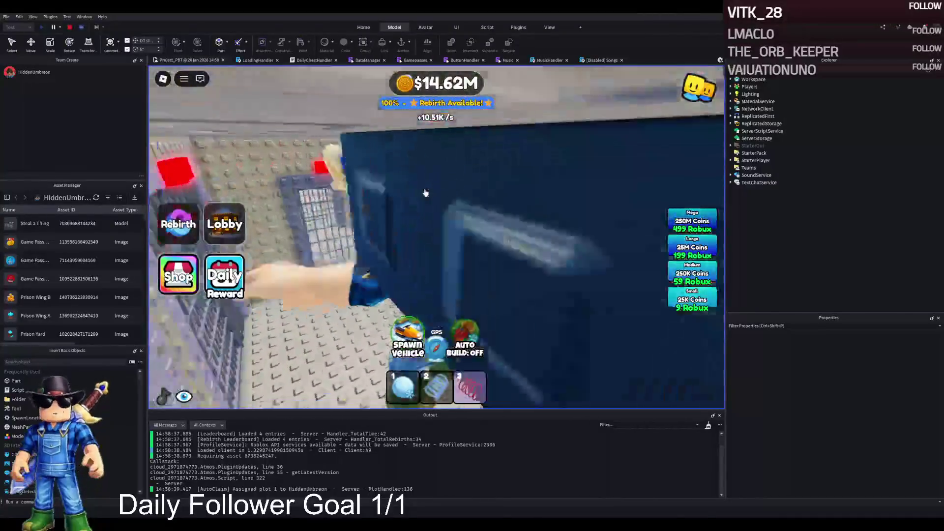
{"action": "key", "text": "a"}
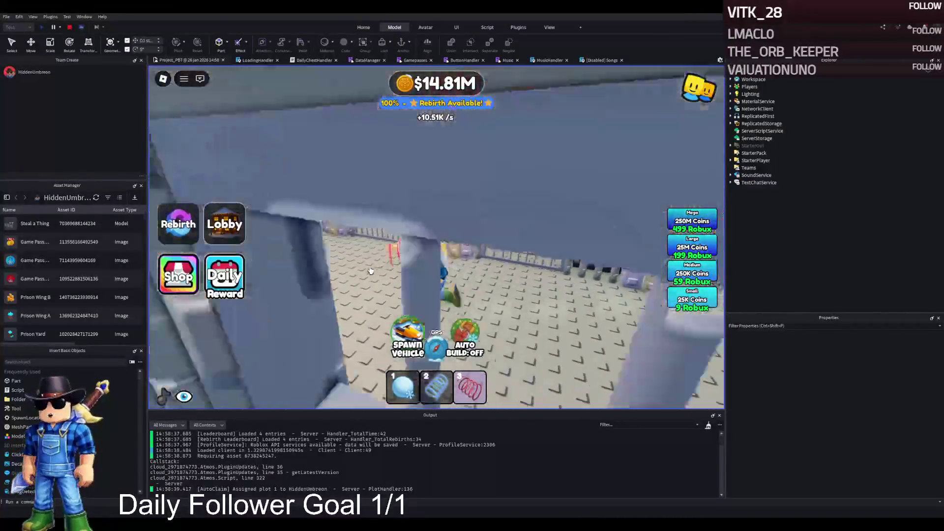
Run the character down the prison corridor and through the cell gate.
{"action": "key", "text": "a"}
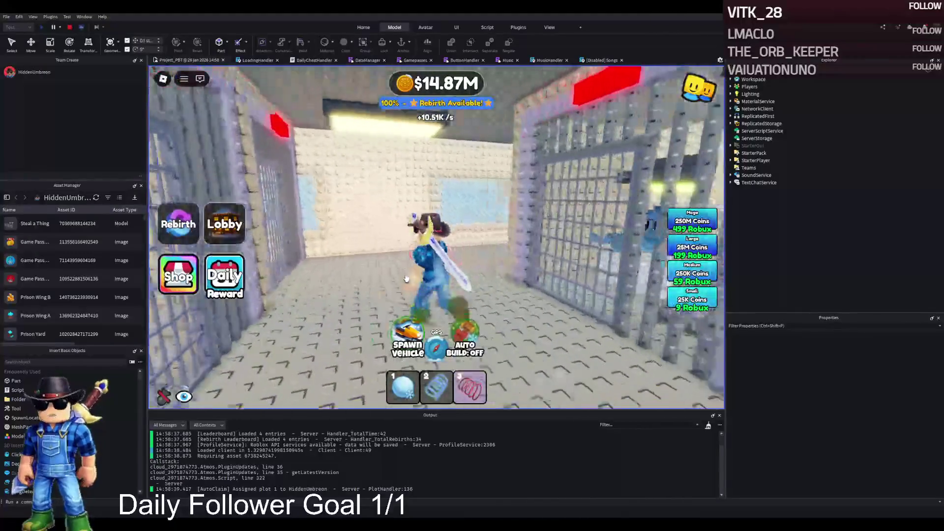
{"action": "key", "text": "w"}
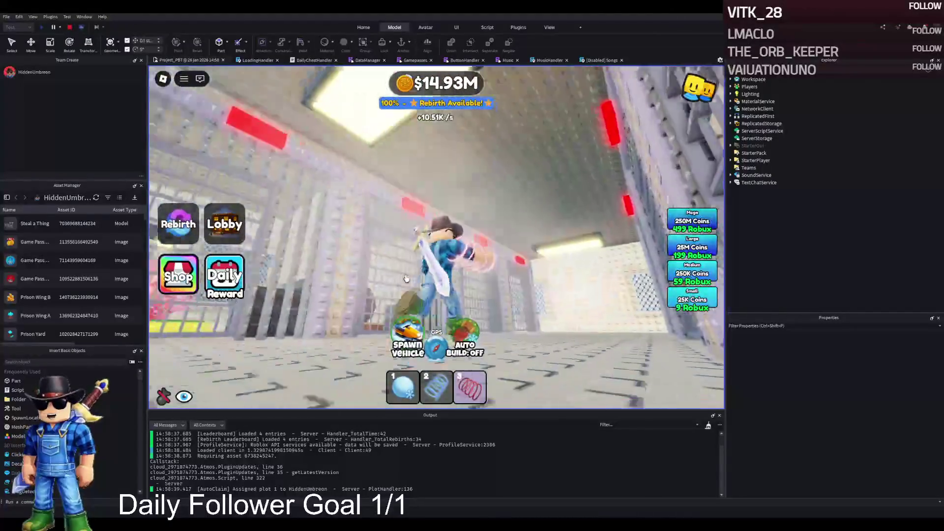
{"action": "key", "text": "w"}
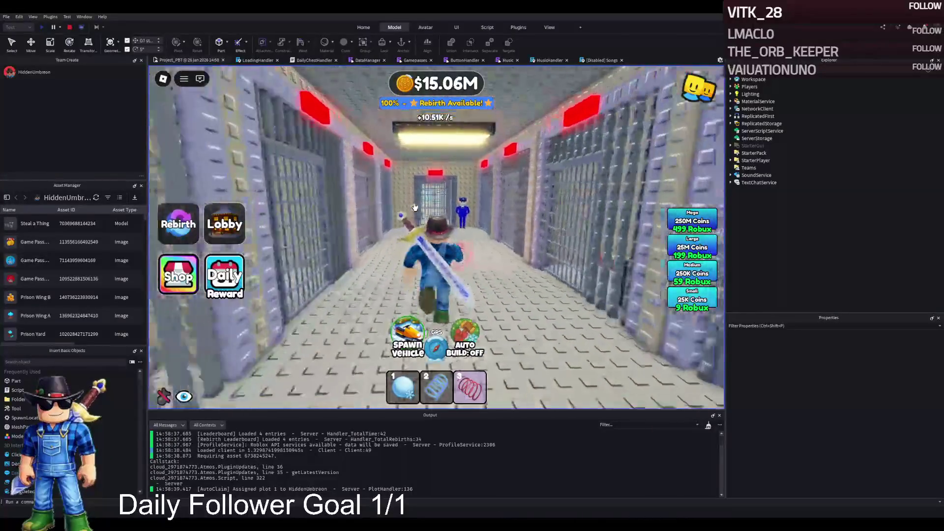
{"action": "key", "text": "w"}
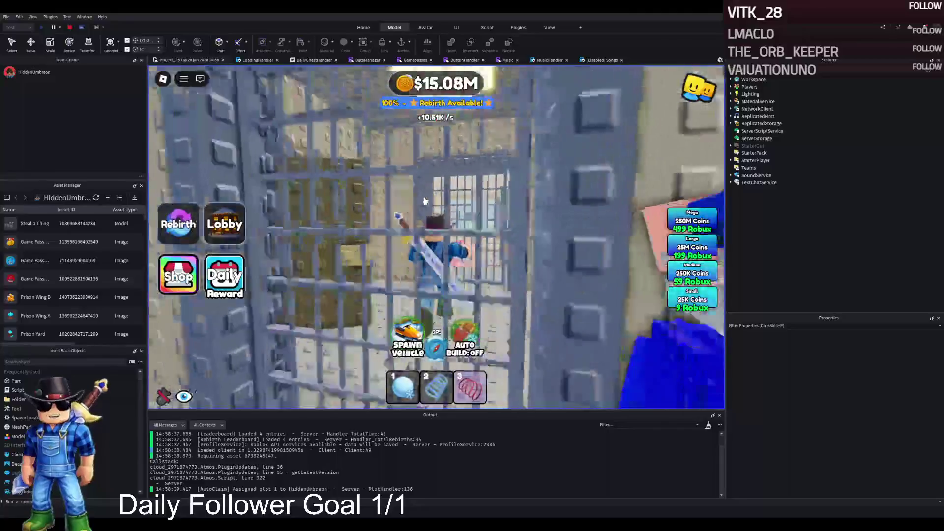
{"action": "key", "text": "d"}
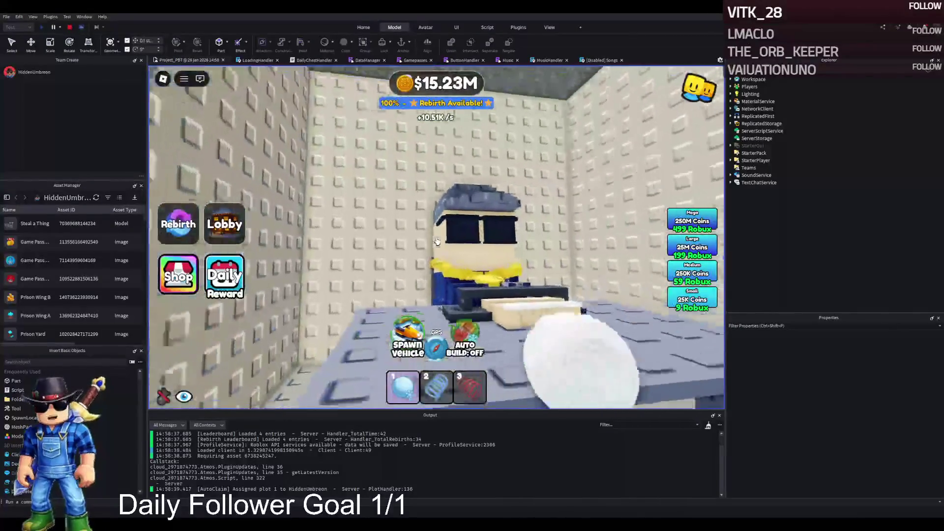
Walk through the furnished cell and out across the yard toward the lobby gate.
{"action": "key", "text": "w"}
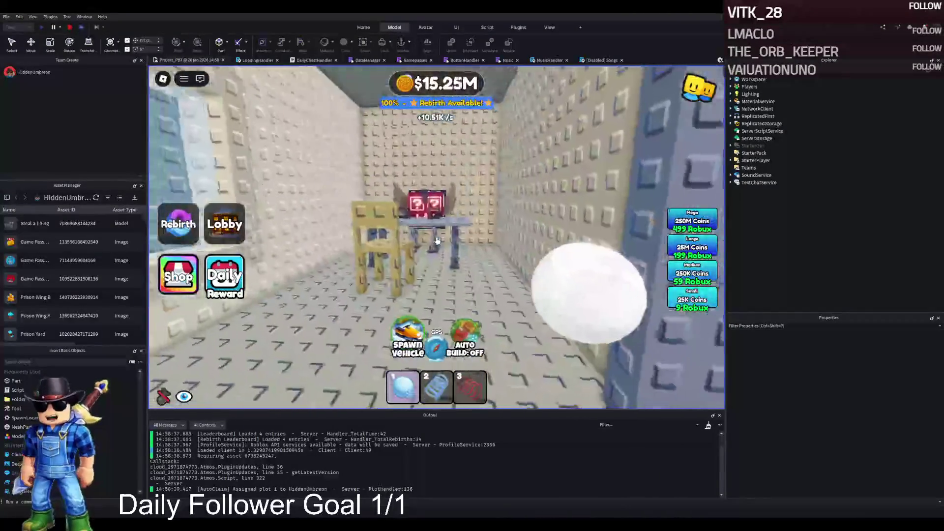
{"action": "key", "text": "w"}
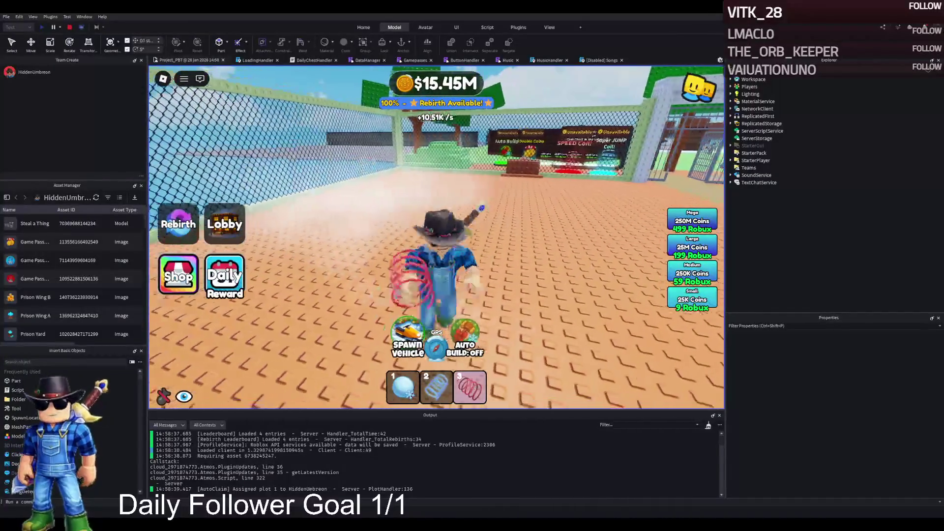
{"action": "key", "text": "w"}
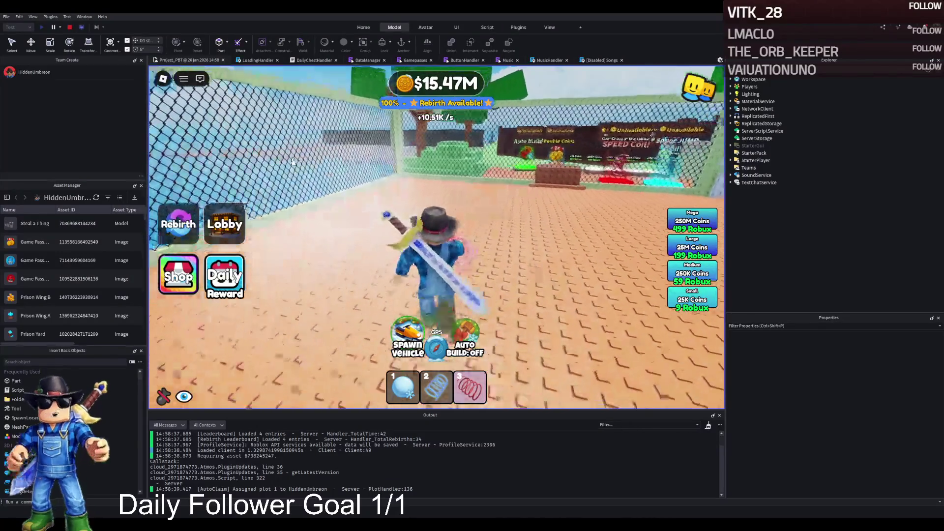
{"action": "key", "text": "w"}
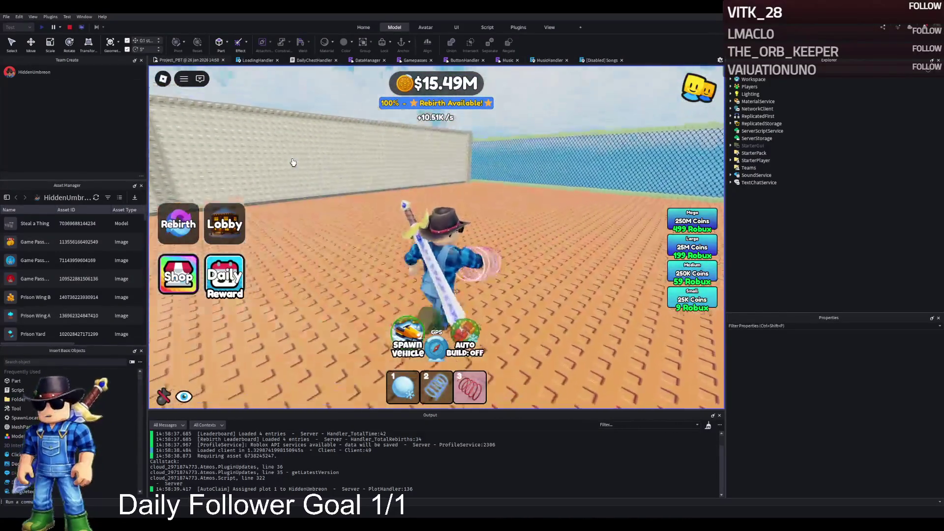
{"action": "key", "text": "a"}
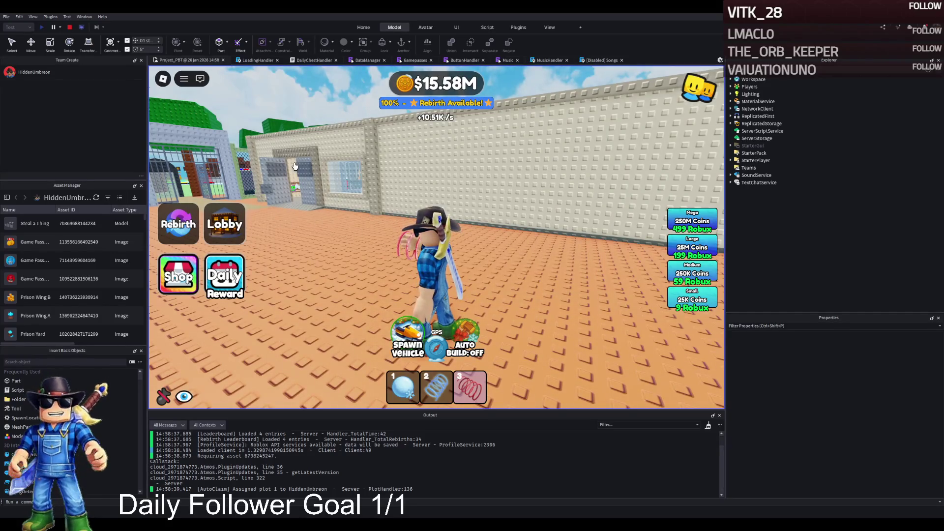
{"action": "key", "text": "a"}
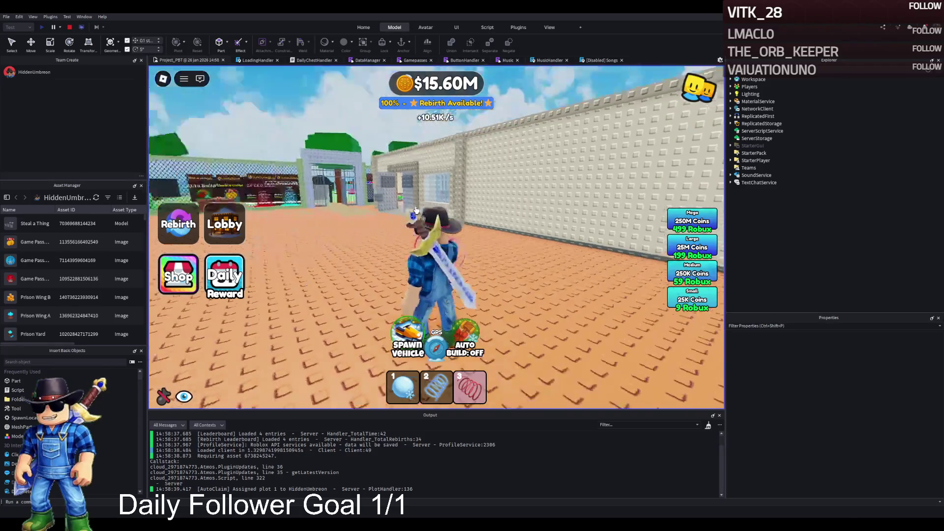
{"action": "key", "text": "a"}
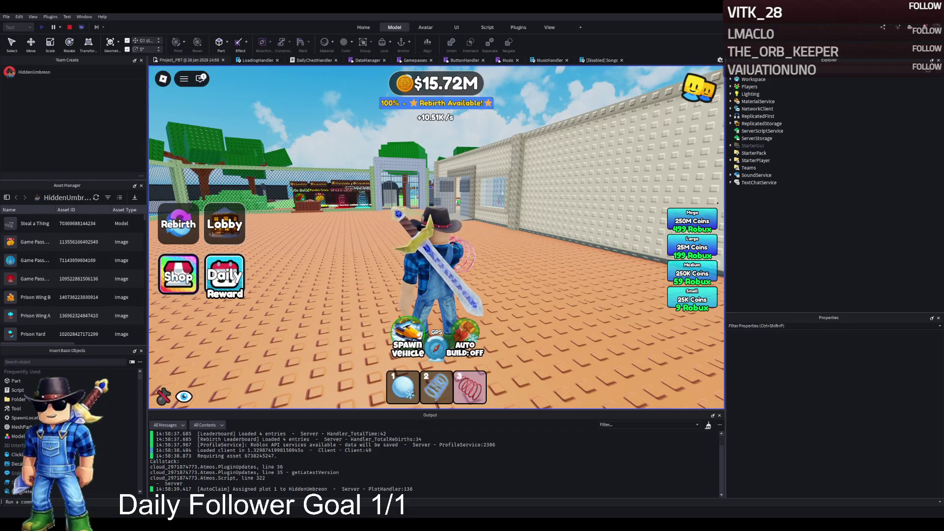
Jump the character onto the wall's grey platform and stop the playtest.
{"action": "left_click_drag", "start_coordinate": [334, 235], "coordinate": [357, 233]}
{"action": "key", "text": "w"}
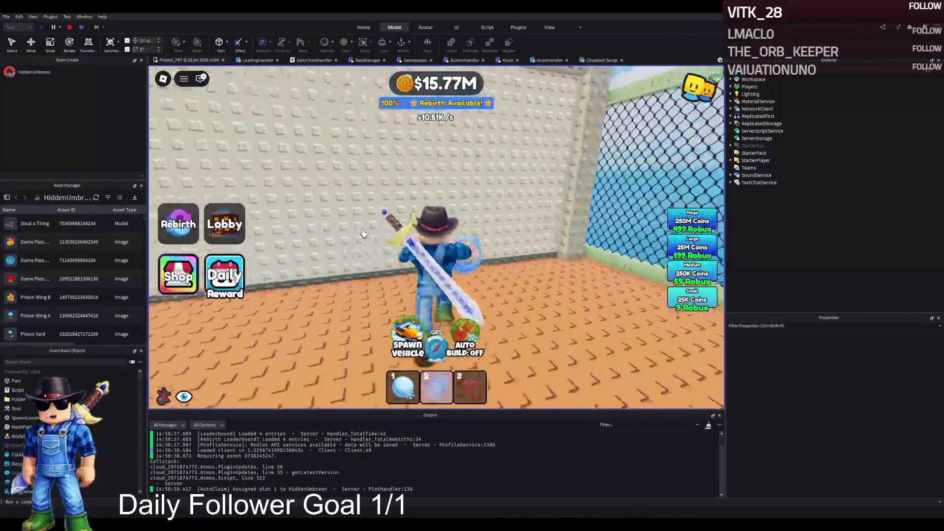
{"action": "key", "text": "space"}
{"action": "key", "text": "w"}
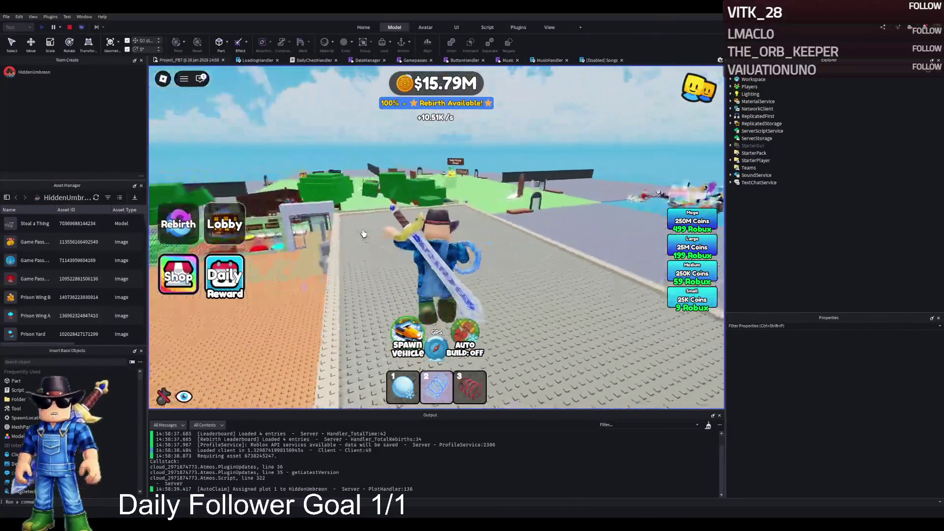
{"action": "left_click", "coordinate": [69, 27]}
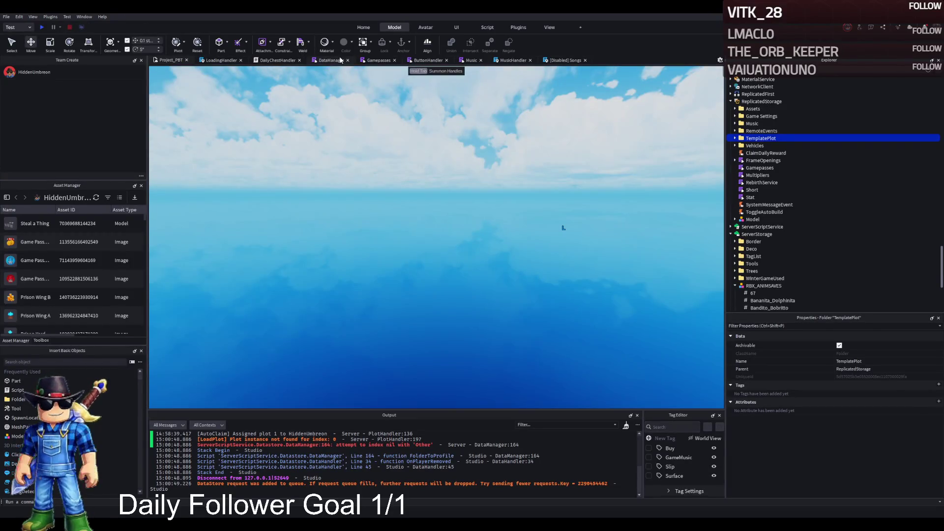
Open the Gamepasses module script to check its five pass IDs, then return to the Project_PBT place view.
{"action": "double_click", "coordinate": [748, 168]}
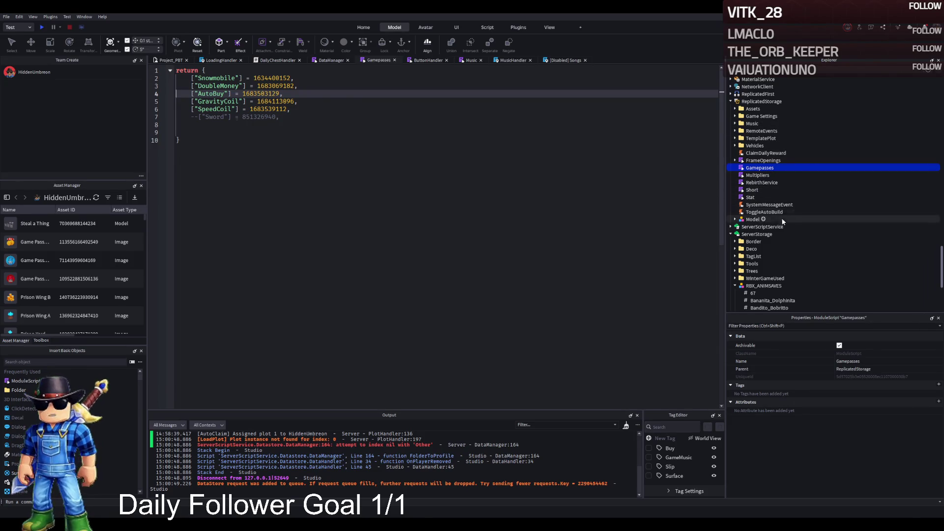
{"action": "scroll", "coordinate": [760, 253], "scroll_direction": "down", "scroll_amount": 3}
{"action": "left_click", "coordinate": [735, 204]}
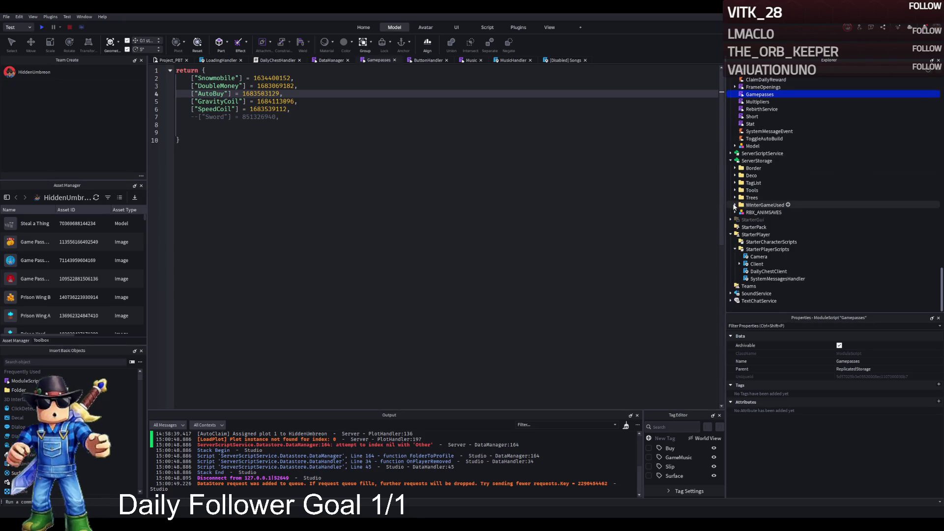
{"action": "left_click", "coordinate": [739, 265]}
{"action": "left_click", "coordinate": [739, 265]}
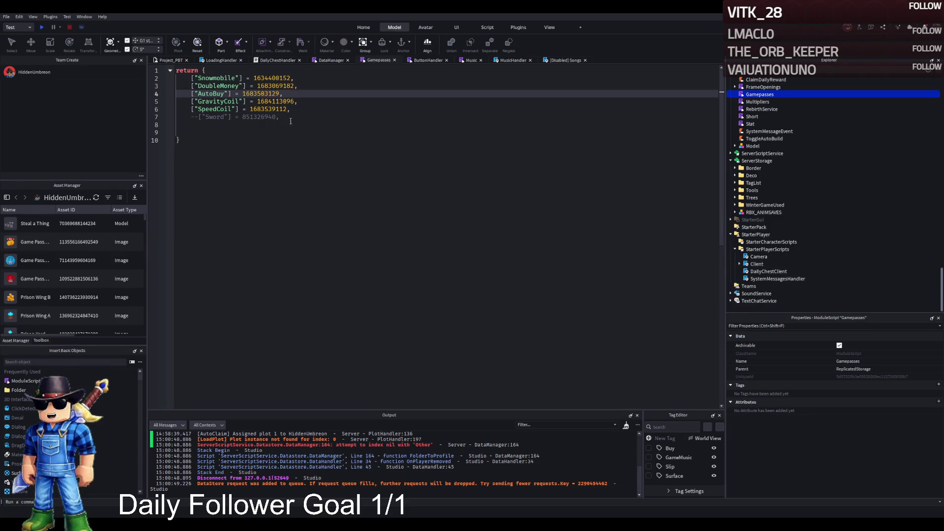
{"action": "left_click", "coordinate": [165, 61]}
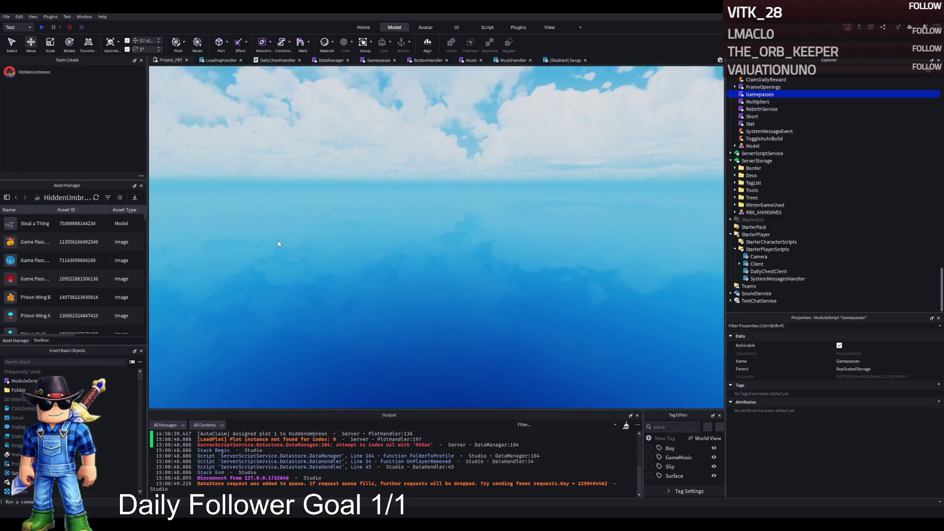
Focus on TemplatePlot, fly along the prison corridor to the metal gate, and select its frame.
{"action": "left_click", "coordinate": [254, 240]}
{"action": "key", "text": "f"}
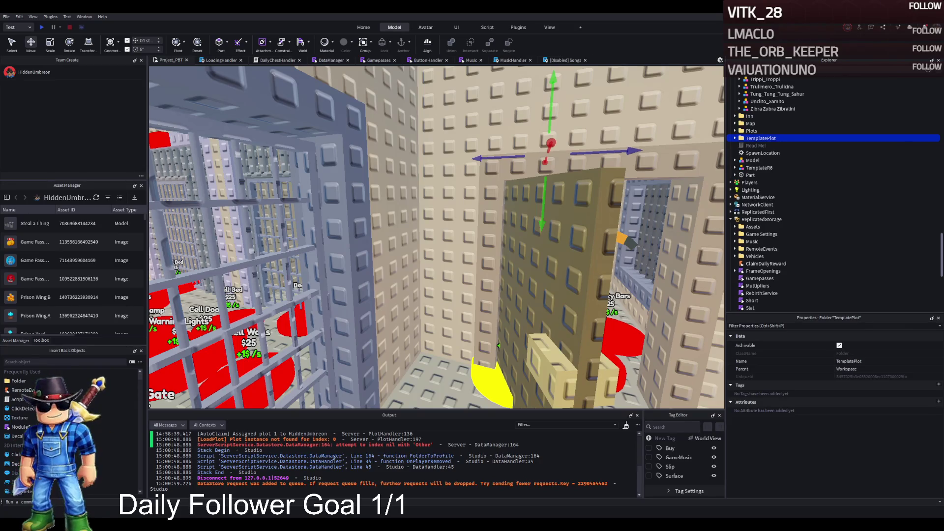
{"action": "key", "text": "w"}
{"action": "key", "text": "d"}
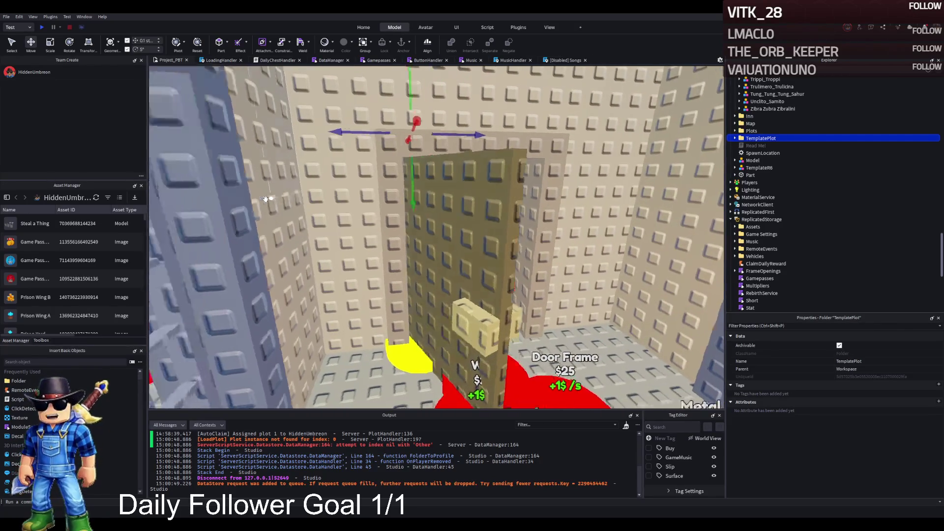
{"action": "key", "text": "s"}
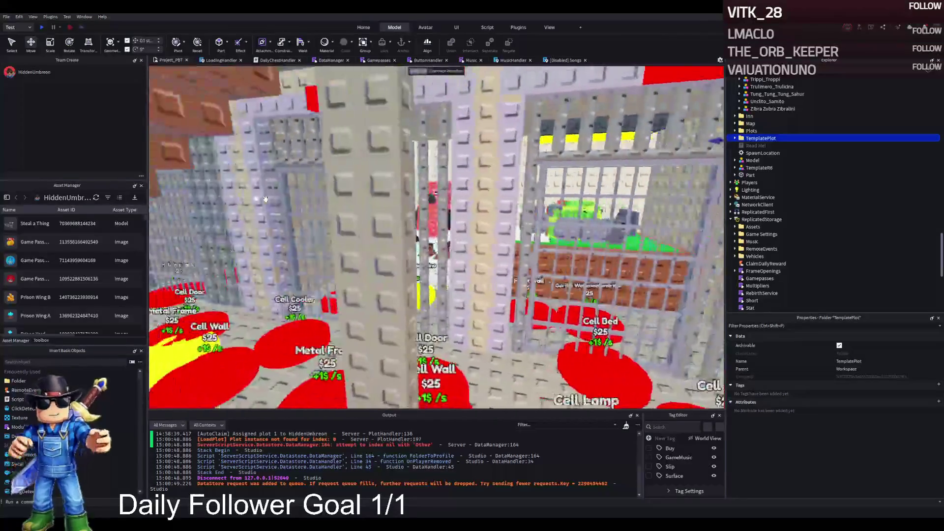
{"action": "key", "text": "w"}
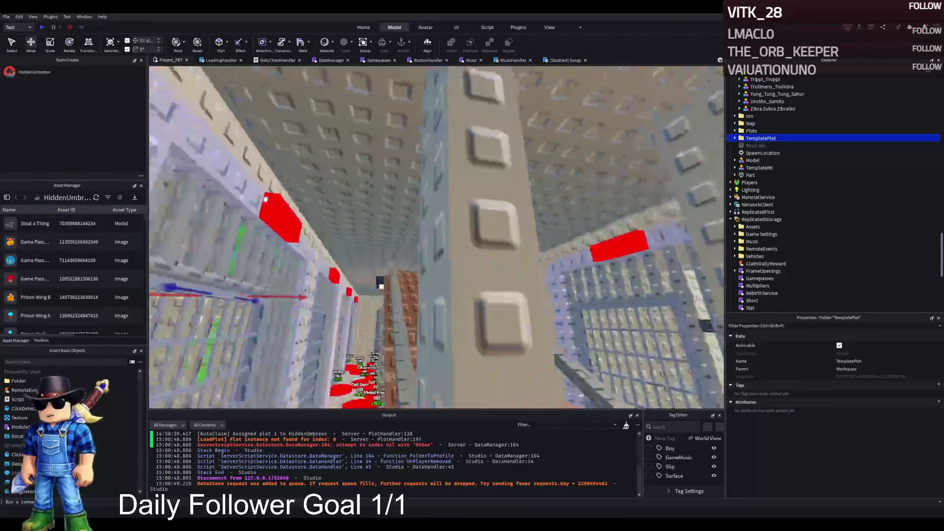
{"action": "key", "text": "s"}
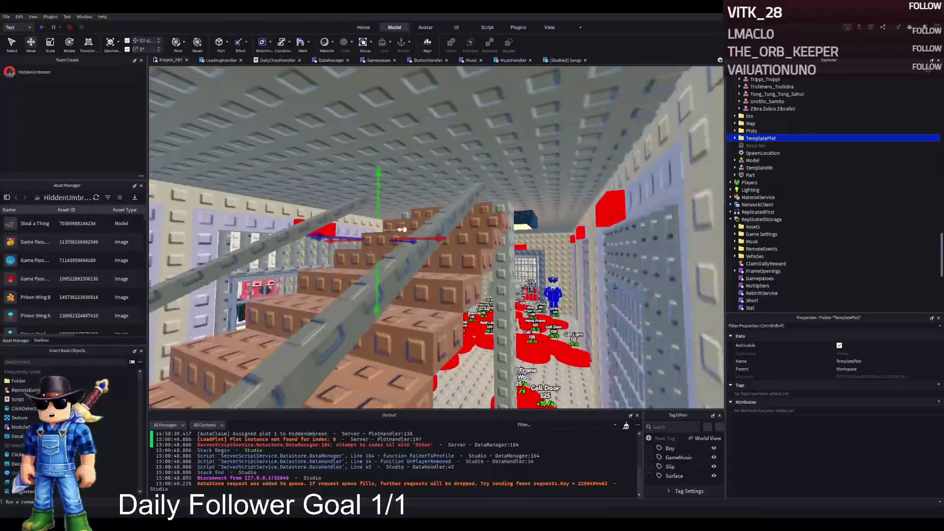
{"action": "key", "text": "w"}
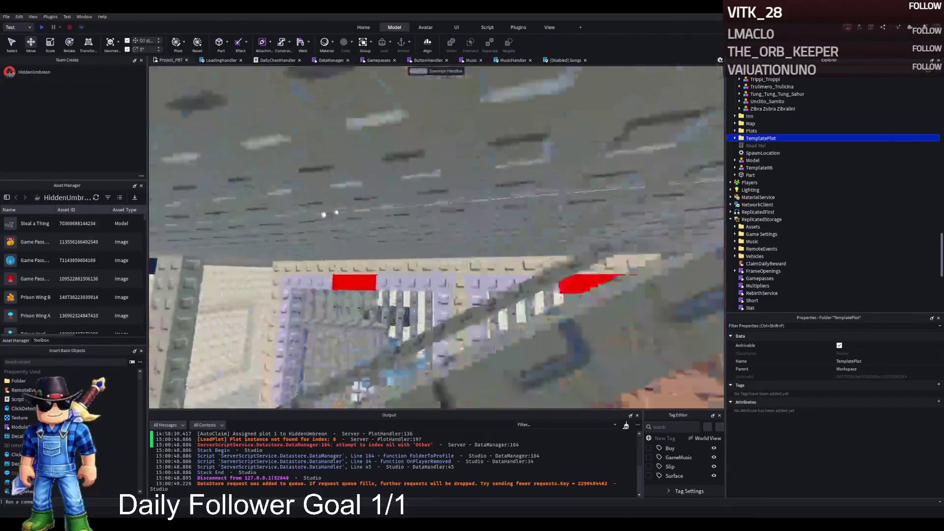
{"action": "key", "text": "s"}
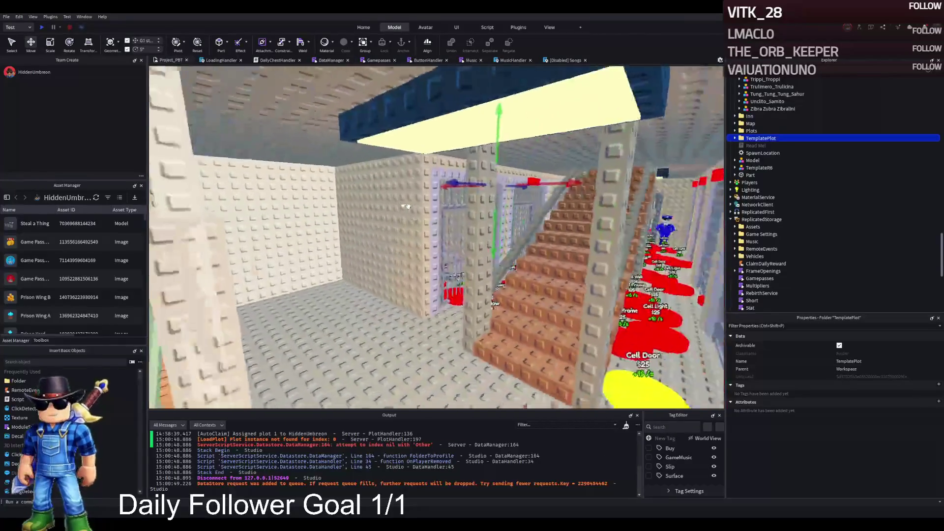
{"action": "key", "text": "w"}
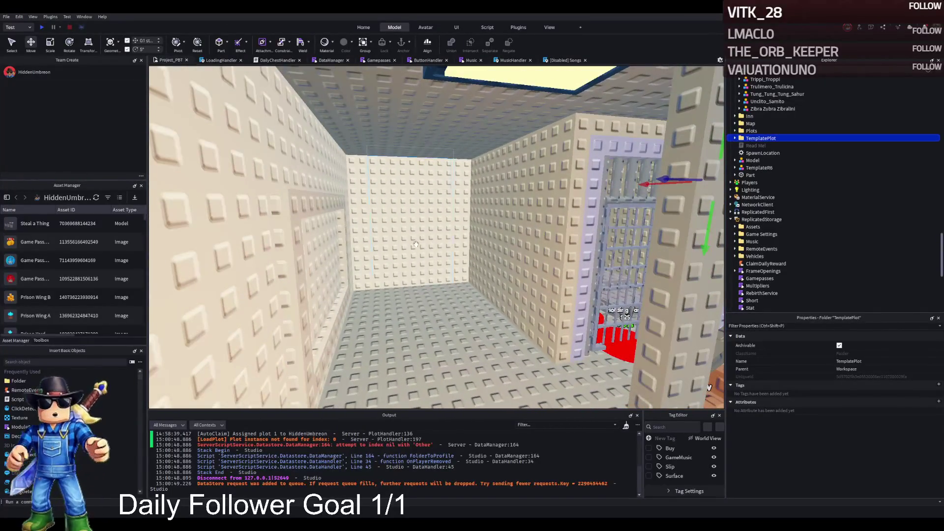
{"action": "key", "text": "s"}
{"action": "key", "text": "w"}
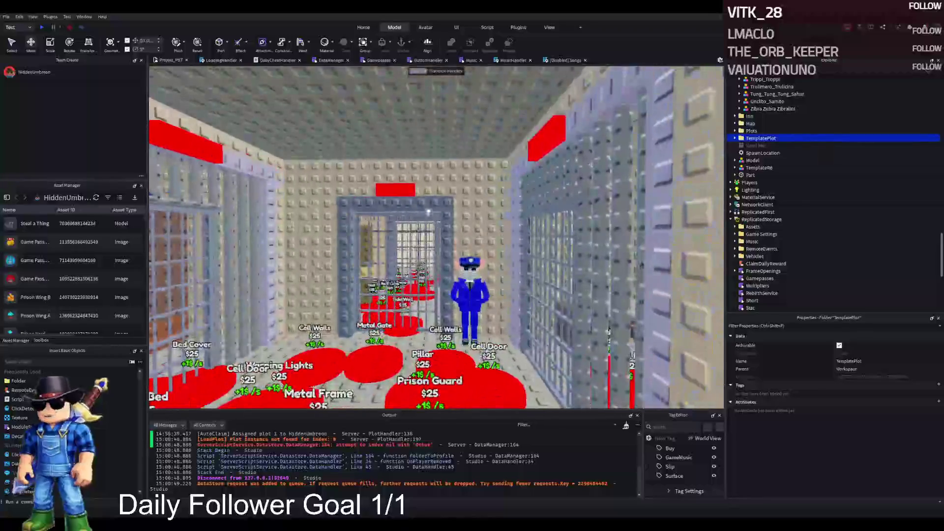
{"action": "left_click", "coordinate": [428, 205]}
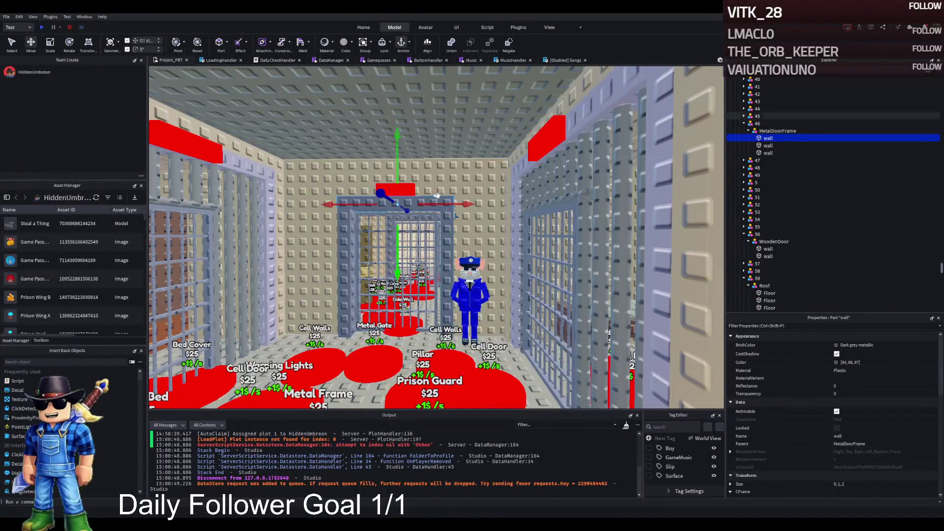
Select the MetalDoorFrame model together with the MetalDoor grate.
{"action": "left_click", "coordinate": [762, 131]}
{"action": "key", "text": "f"}
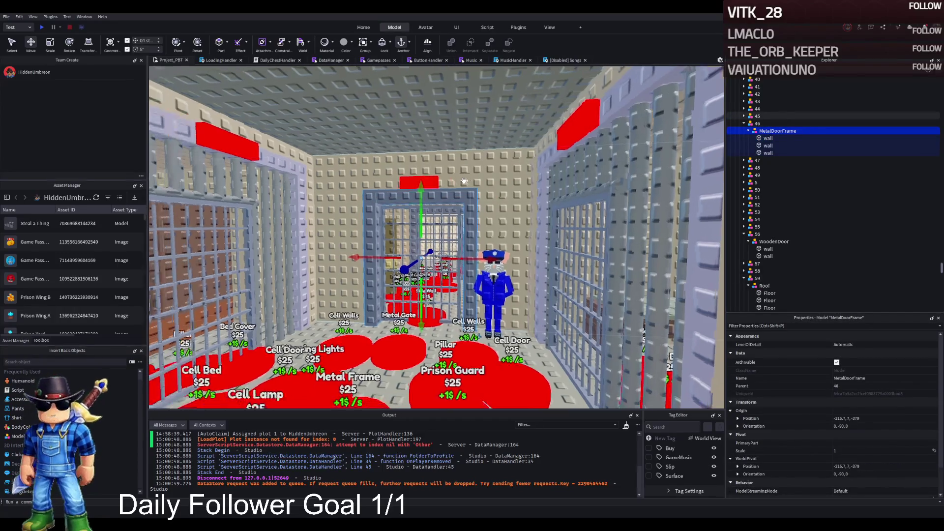
{"action": "left_click", "coordinate": [768, 146]}
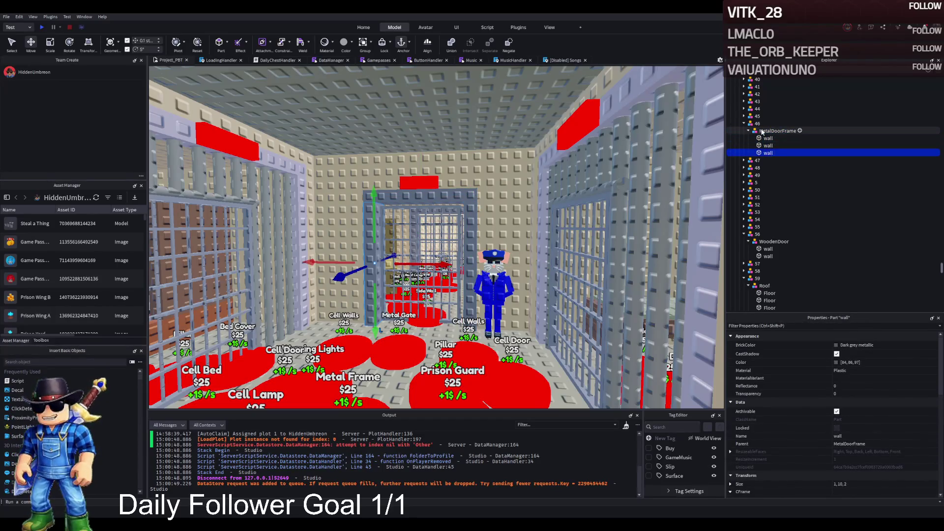
{"action": "left_click", "coordinate": [762, 131]}
{"action": "left_click", "coordinate": [748, 131]}
{"action": "left_click", "coordinate": [747, 139]}
{"action": "left_click", "coordinate": [770, 146], "text": "ctrl"}
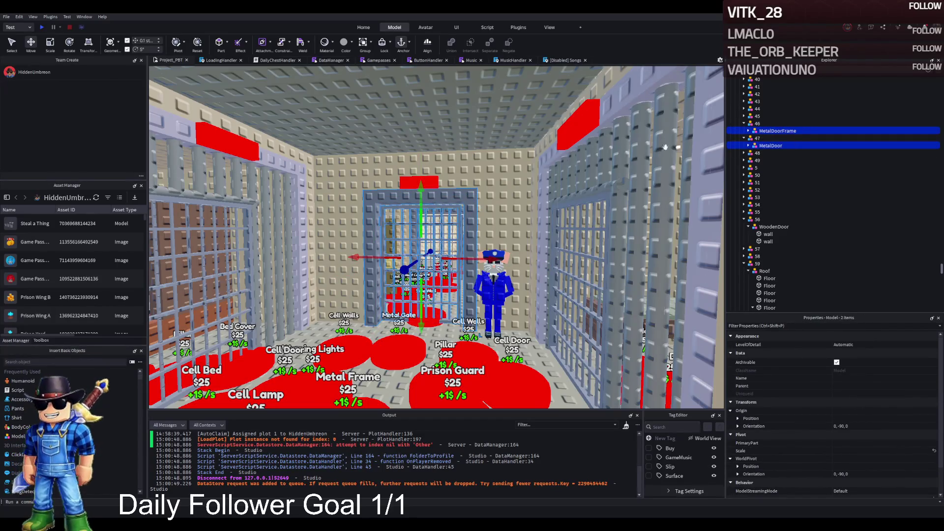
Duplicate the door and frame, line the grate up within its frame, and group both into a Model.
{"action": "key", "text": "ctrl+d"}
{"action": "mouse_move", "coordinate": [417, 260]}
{"action": "left_mouse_down"}
{"action": "mouse_move", "coordinate": [390, 254]}
{"action": "mouse_move", "coordinate": [482, 231]}
{"action": "mouse_move", "coordinate": [409, 295]}
{"action": "mouse_move", "coordinate": [569, 297]}
{"action": "mouse_move", "coordinate": [537, 274]}
{"action": "mouse_move", "coordinate": [596, 253]}
{"action": "mouse_move", "coordinate": [489, 251]}
{"action": "mouse_move", "coordinate": [474, 205]}
{"action": "mouse_move", "coordinate": [448, 197]}
{"action": "mouse_move", "coordinate": [450, 242]}
{"action": "mouse_move", "coordinate": [338, 389]}
{"action": "mouse_move", "coordinate": [539, 313]}
{"action": "mouse_move", "coordinate": [534, 256]}
{"action": "mouse_move", "coordinate": [437, 270]}
{"action": "mouse_move", "coordinate": [562, 163]}
{"action": "mouse_move", "coordinate": [483, 187]}
{"action": "mouse_move", "coordinate": [331, 204]}
{"action": "mouse_move", "coordinate": [404, 233]}
{"action": "mouse_move", "coordinate": [353, 231]}
{"action": "mouse_move", "coordinate": [464, 232]}
{"action": "mouse_move", "coordinate": [476, 246]}
{"action": "left_mouse_up"}
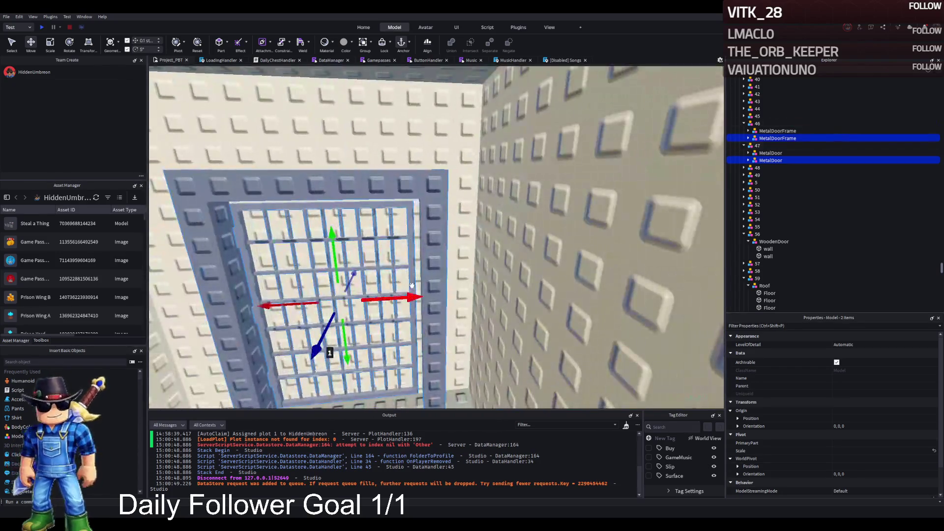
{"action": "mouse_move", "coordinate": [412, 286]}
{"action": "left_mouse_down"}
{"action": "mouse_move", "coordinate": [409, 295]}
{"action": "mouse_move", "coordinate": [374, 293]}
{"action": "left_mouse_up"}
{"action": "scroll", "coordinate": [453, 274], "scroll_direction": "down", "scroll_amount": 5}
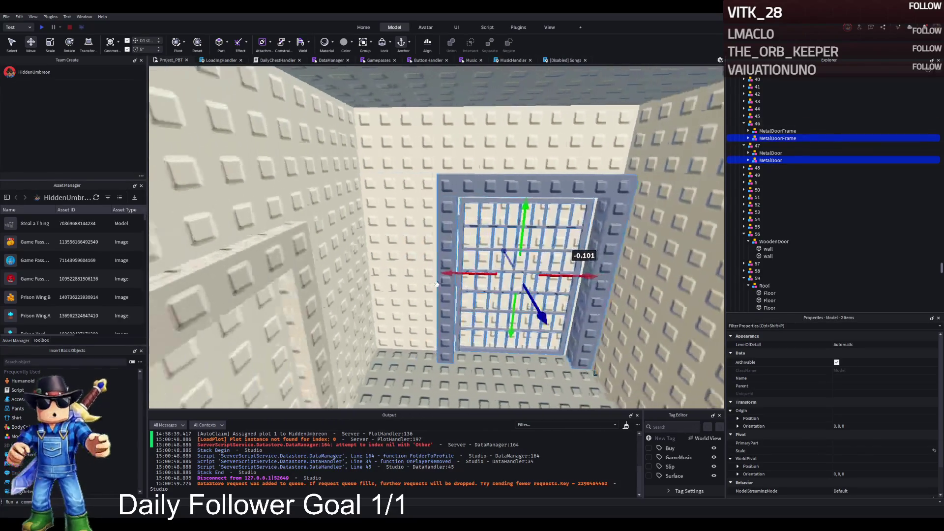
{"action": "left_click_drag", "start_coordinate": [453, 274], "coordinate": [381, 281]}
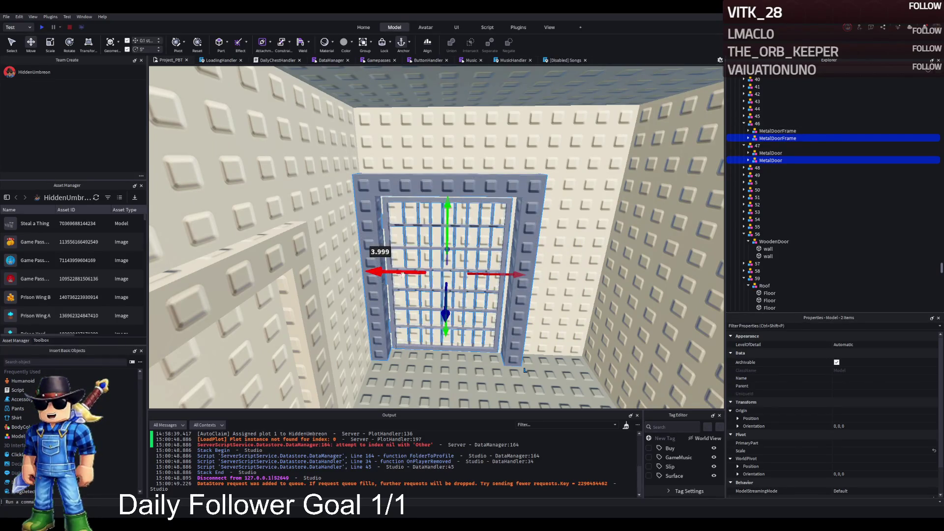
{"action": "key", "text": "ctrl+g"}
{"action": "scroll", "coordinate": [487, 207], "scroll_direction": "up", "scroll_amount": 4}
{"action": "scroll", "coordinate": [487, 207], "scroll_direction": "up", "scroll_amount": 10}
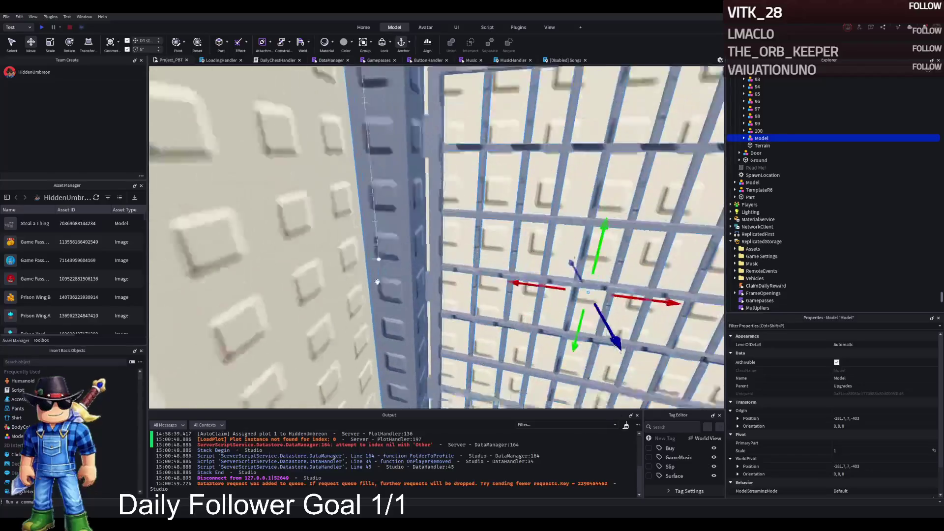
Push the grouped gate model back into the wall and slide it left to centre it.
{"action": "scroll", "coordinate": [482, 280], "scroll_direction": "down", "scroll_amount": 10}
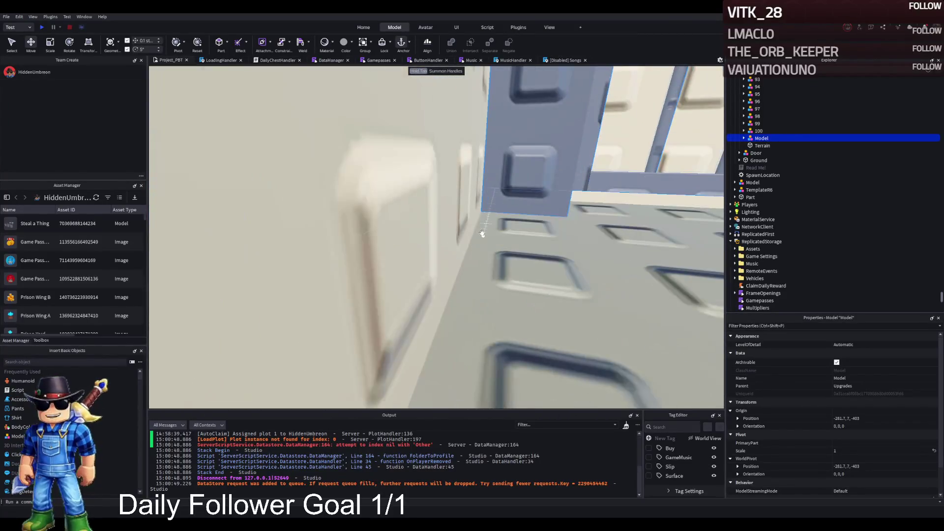
{"action": "key", "text": "f"}
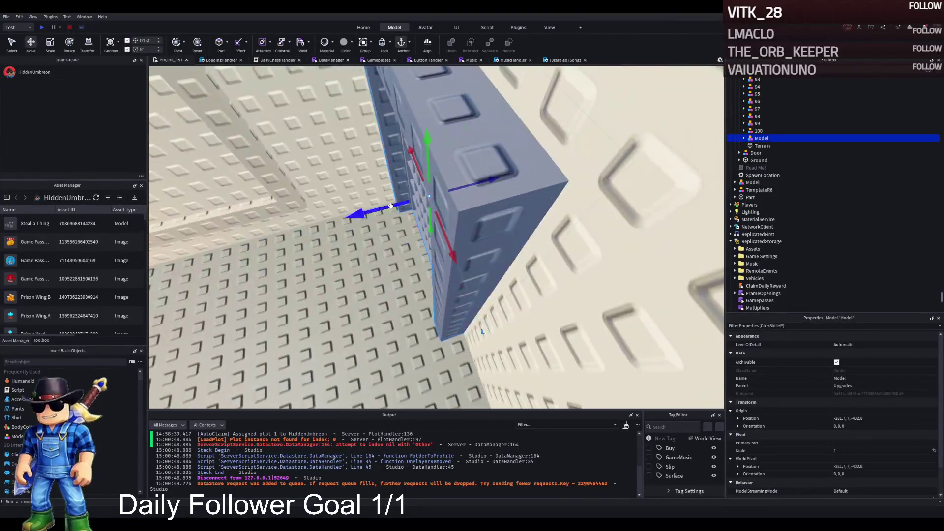
{"action": "mouse_move", "coordinate": [388, 213]}
{"action": "left_mouse_down"}
{"action": "mouse_move", "coordinate": [524, 192]}
{"action": "mouse_move", "coordinate": [400, 253]}
{"action": "mouse_move", "coordinate": [411, 238]}
{"action": "mouse_move", "coordinate": [496, 225]}
{"action": "mouse_move", "coordinate": [497, 235]}
{"action": "mouse_move", "coordinate": [475, 234]}
{"action": "left_mouse_up"}
{"action": "key", "text": "f"}
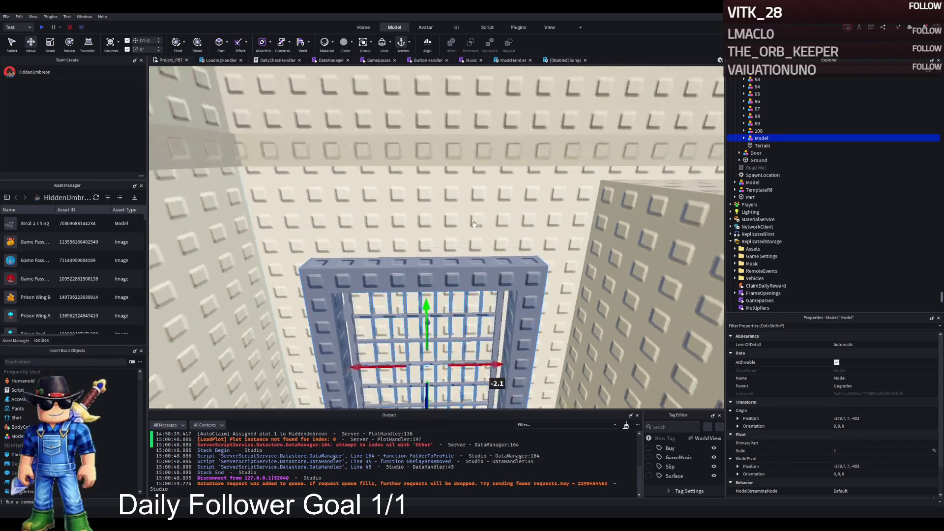
{"action": "left_click_drag", "start_coordinate": [422, 294], "coordinate": [382, 298]}
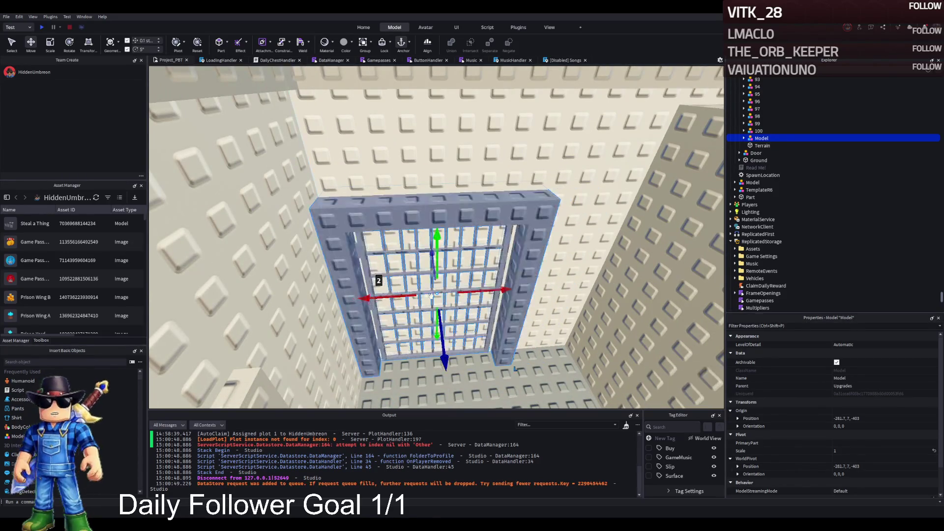
Select the wall's Opening part and face the opening squarely.
{"action": "left_click", "coordinate": [508, 172]}
{"action": "scroll", "coordinate": [508, 172], "scroll_direction": "up", "scroll_amount": 3}
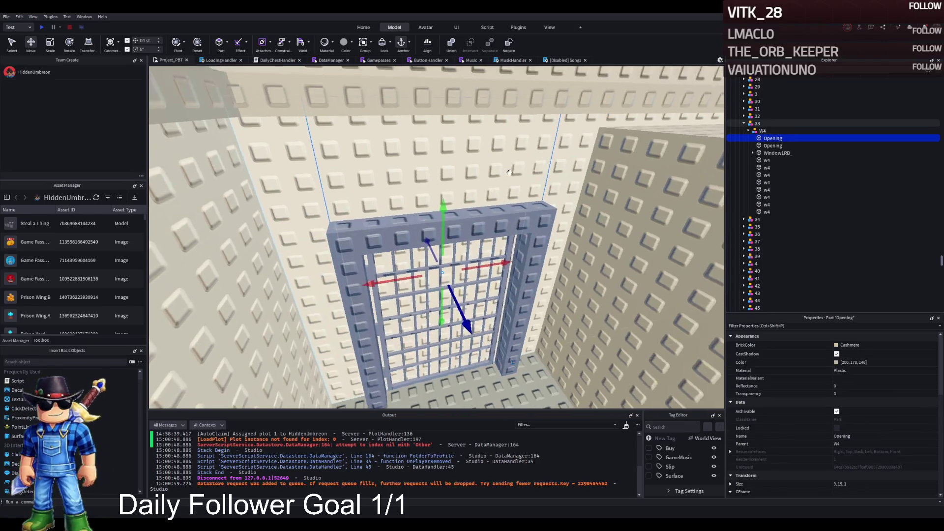
{"action": "key", "text": "a"}
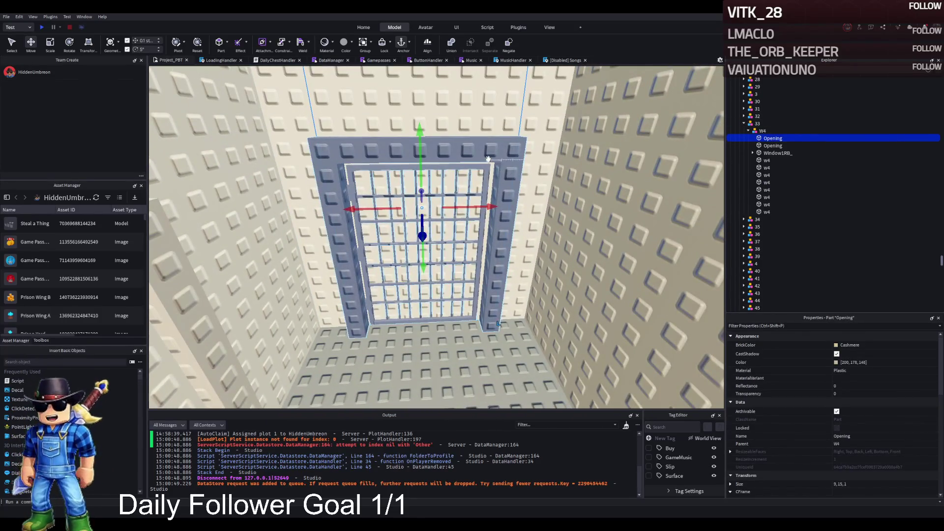
Duplicate the W4 Opening part and shrink the copy into a short 9×4 opening.
{"action": "scroll", "coordinate": [507, 148], "scroll_direction": "down", "scroll_amount": 3}
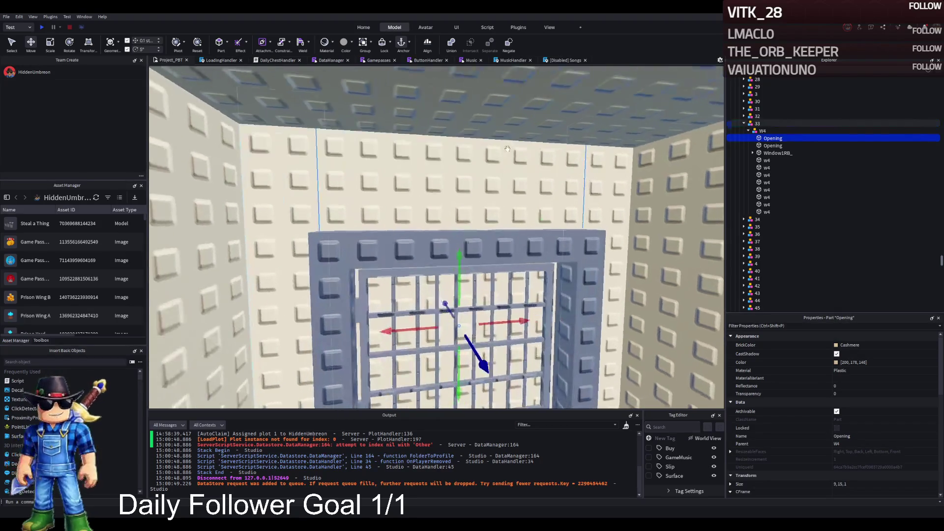
{"action": "key", "text": "f"}
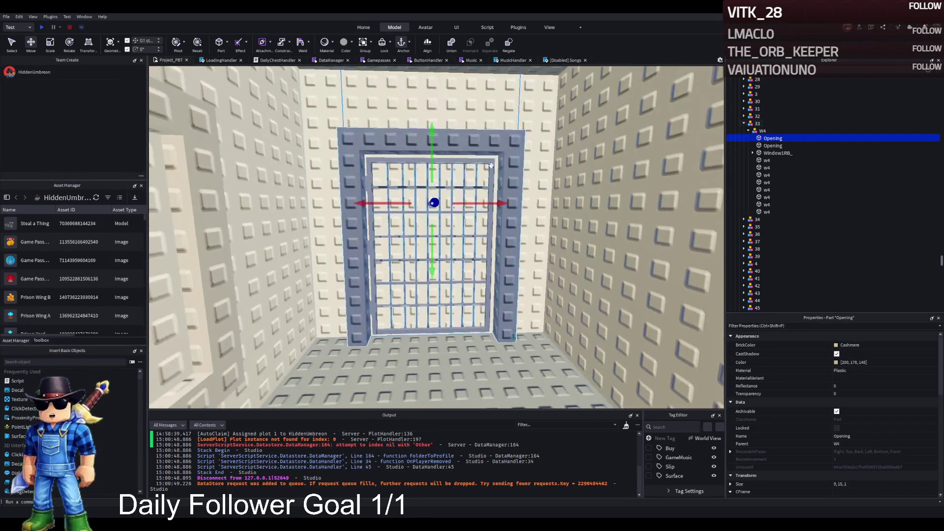
{"action": "key", "text": "ctrl+d"}
{"action": "scroll", "coordinate": [453, 218], "scroll_direction": "up", "scroll_amount": 3}
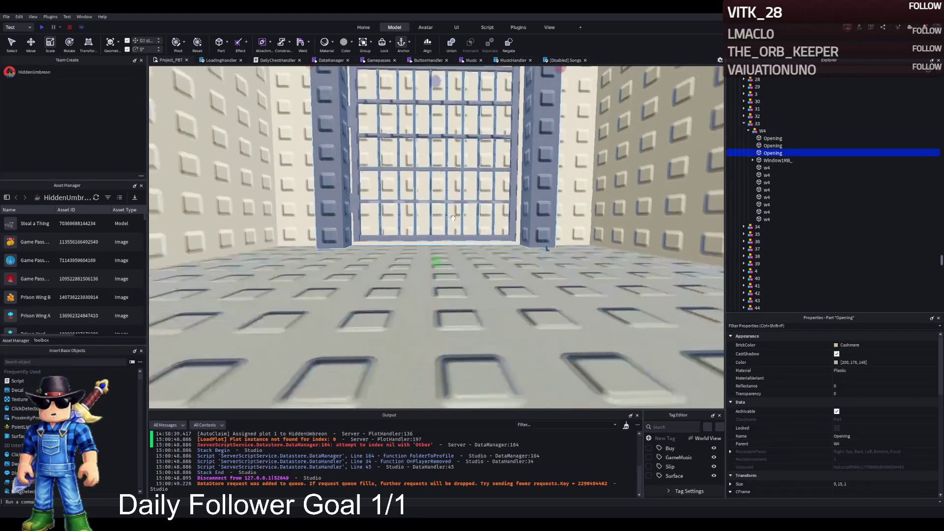
{"action": "left_click_drag", "start_coordinate": [433, 265], "coordinate": [439, 257]}
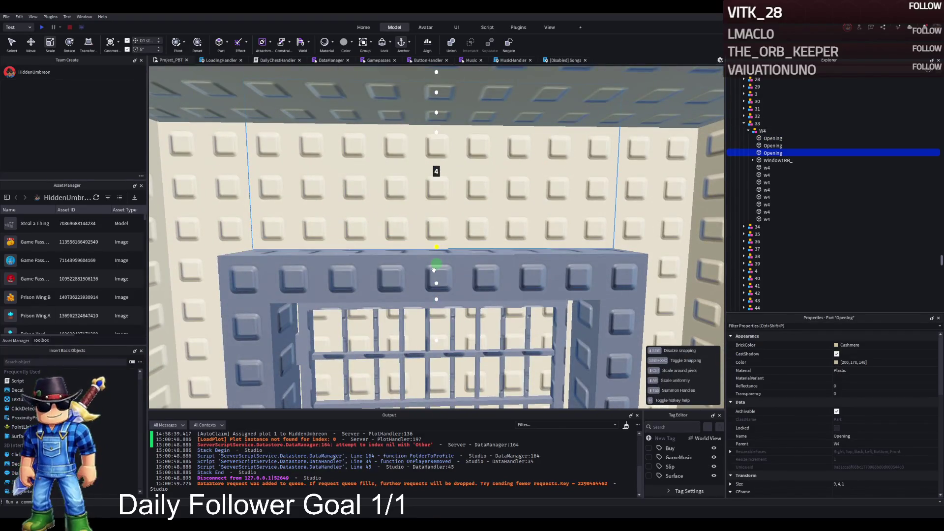
Compare the two Opening parts' sizes and select the original Opening.
{"action": "scroll", "coordinate": [433, 269], "scroll_direction": "down", "scroll_amount": 5}
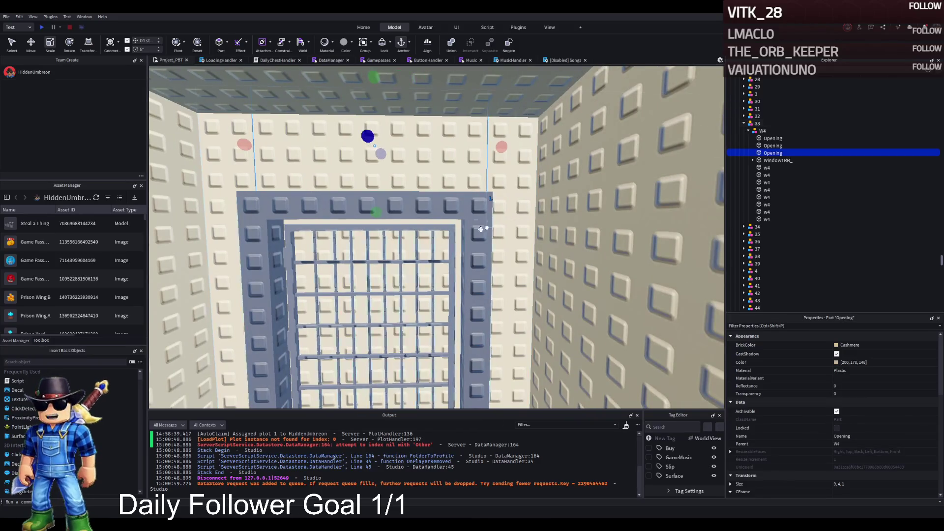
{"action": "left_click", "coordinate": [772, 146]}
{"action": "key", "text": "f"}
{"action": "scroll", "coordinate": [568, 191], "scroll_direction": "down", "scroll_amount": 10}
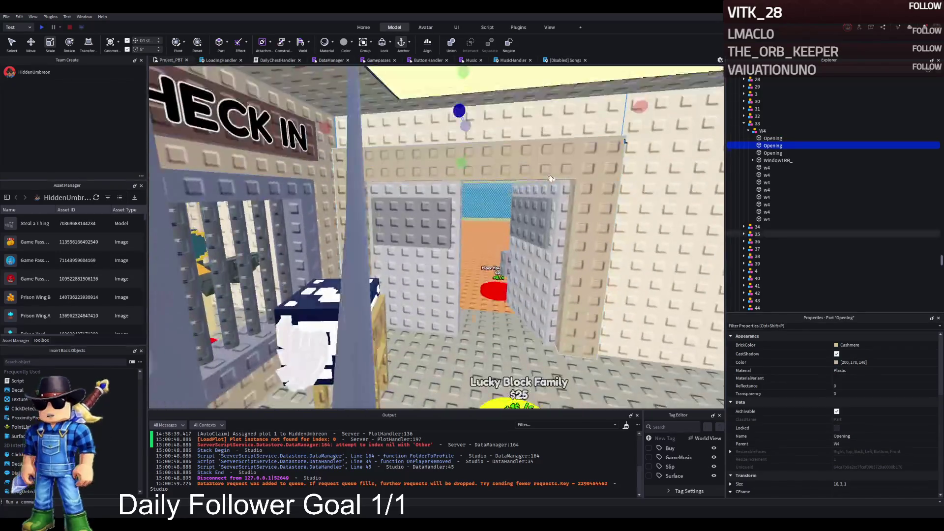
{"action": "left_click", "coordinate": [773, 153]}
{"action": "key", "text": "f"}
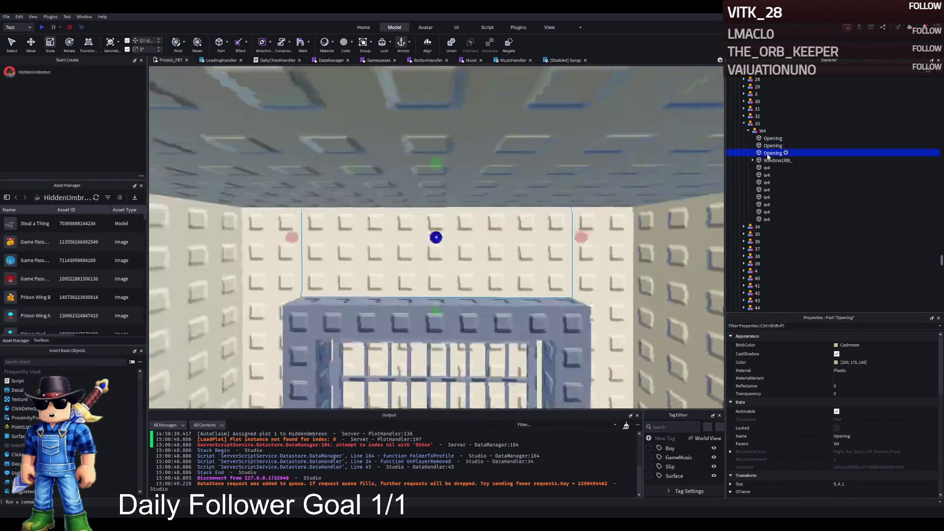
{"action": "left_click", "coordinate": [771, 145]}
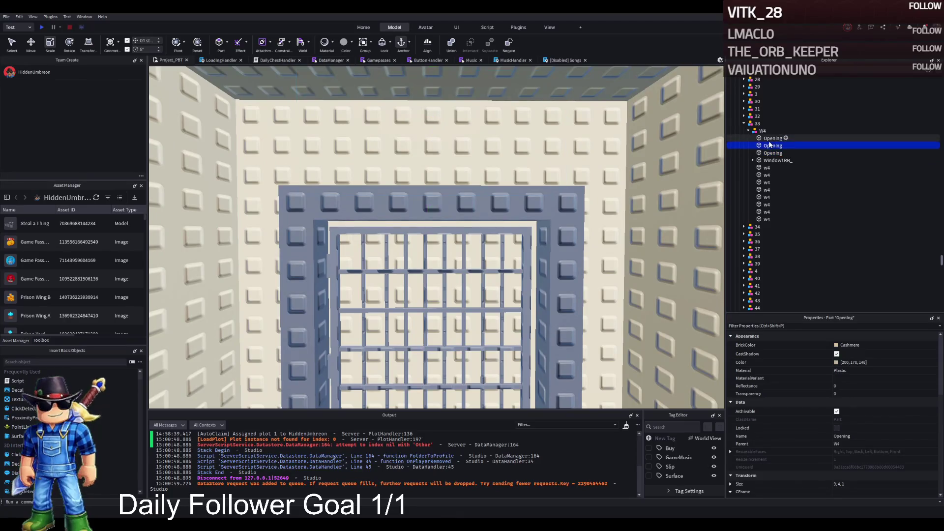
{"action": "key", "text": "f"}
{"action": "left_click", "coordinate": [770, 139]}
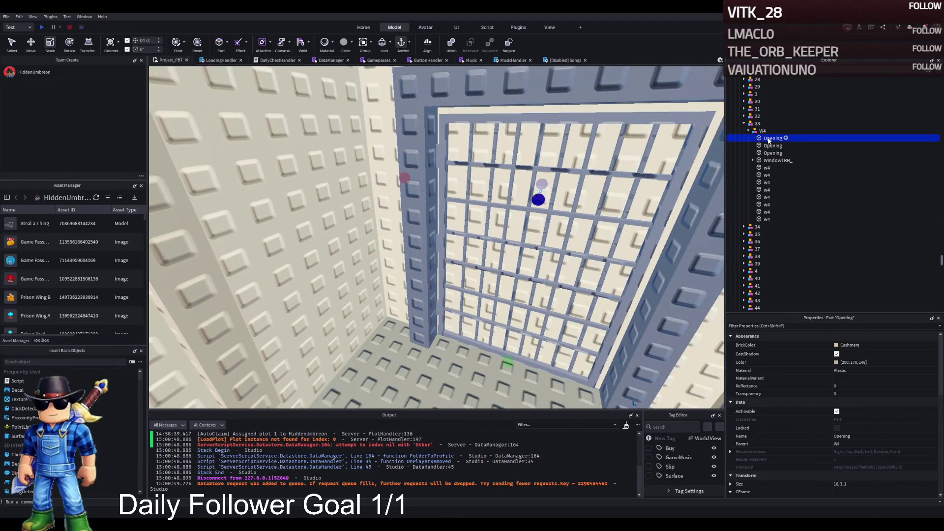
{"action": "key", "text": "f"}
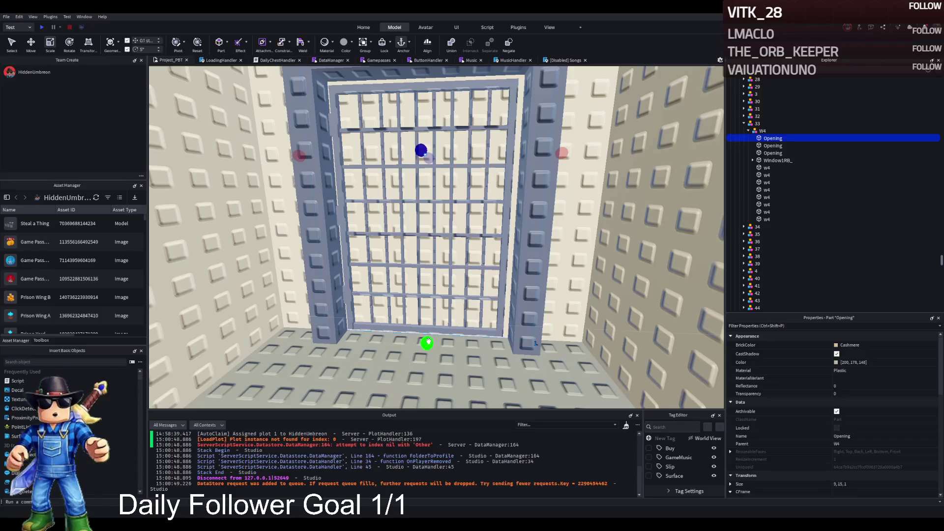
Scale the original Opening's height to 11 studs.
{"action": "left_click_drag", "start_coordinate": [429, 342], "coordinate": [426, 232]}
{"action": "left_click_drag", "start_coordinate": [390, 88], "coordinate": [386, 75]}
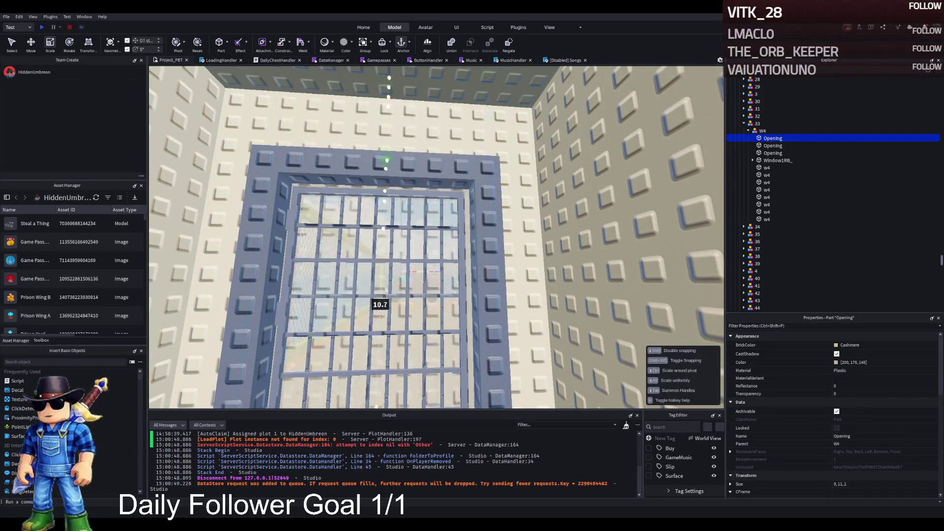
{"action": "left_click_drag", "start_coordinate": [387, 171], "coordinate": [386, 176]}
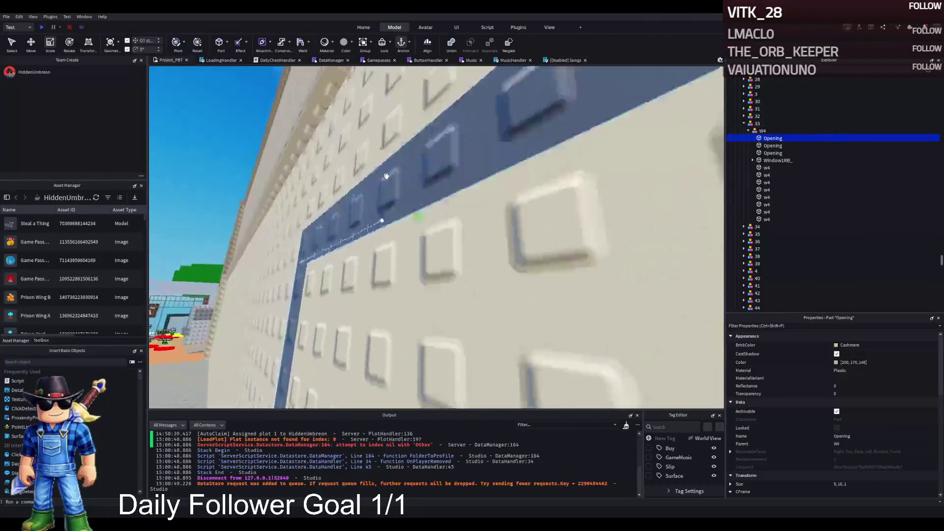
{"action": "key", "text": "s"}
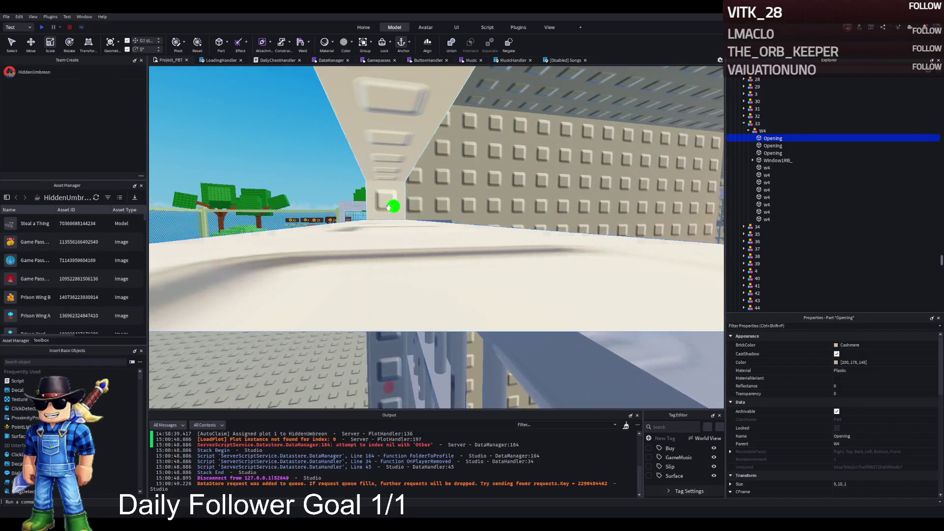
{"action": "left_click_drag", "start_coordinate": [386, 180], "coordinate": [391, 186]}
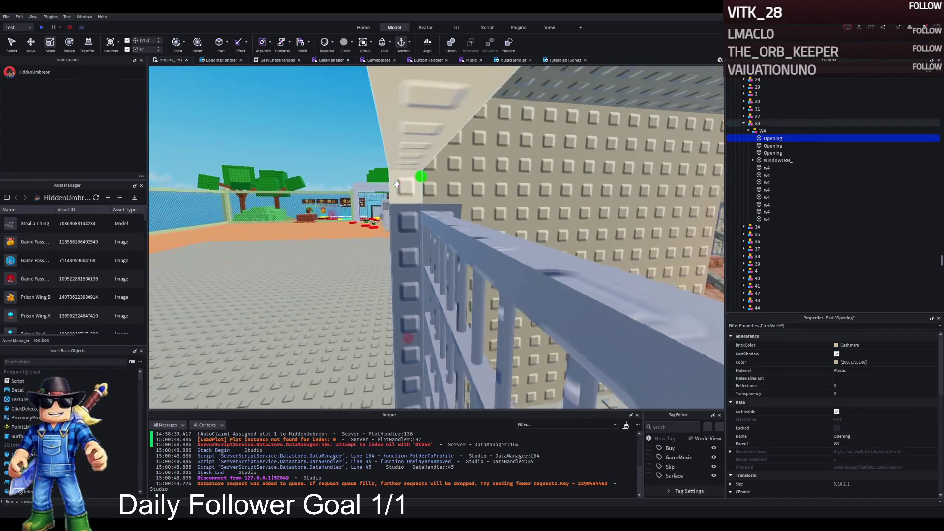
{"action": "key", "text": "w"}
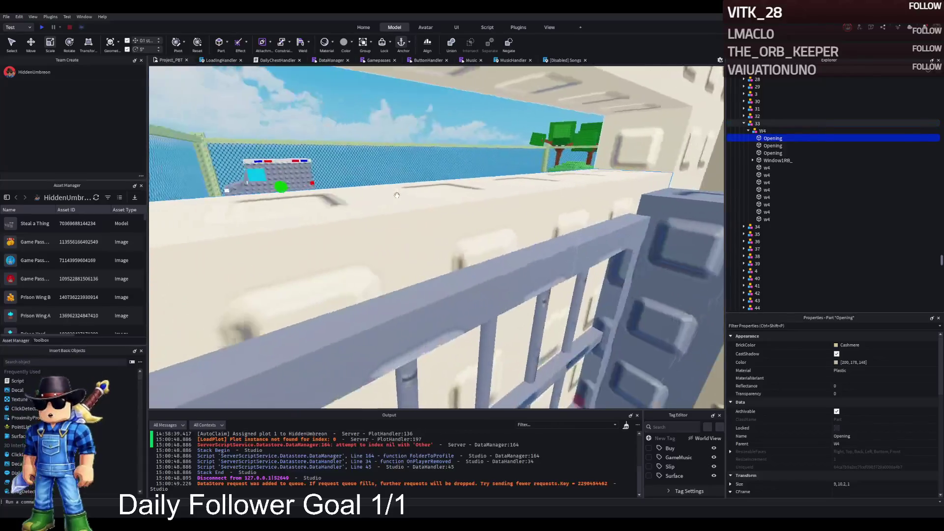
{"action": "key", "text": "s"}
{"action": "mouse_move", "coordinate": [329, 243]}
{"action": "left_mouse_down"}
{"action": "mouse_move", "coordinate": [322, 99]}
{"action": "mouse_move", "coordinate": [449, 143]}
{"action": "left_mouse_up"}
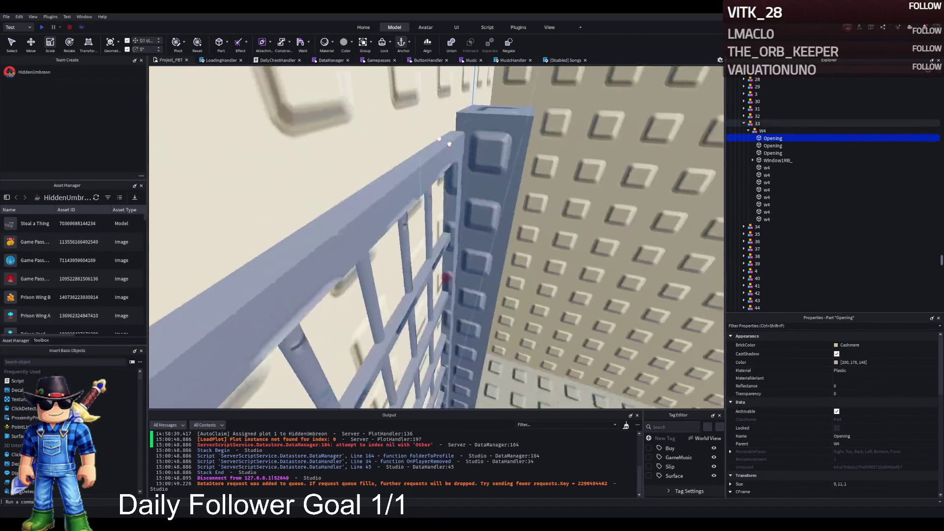
{"action": "key", "text": "f"}
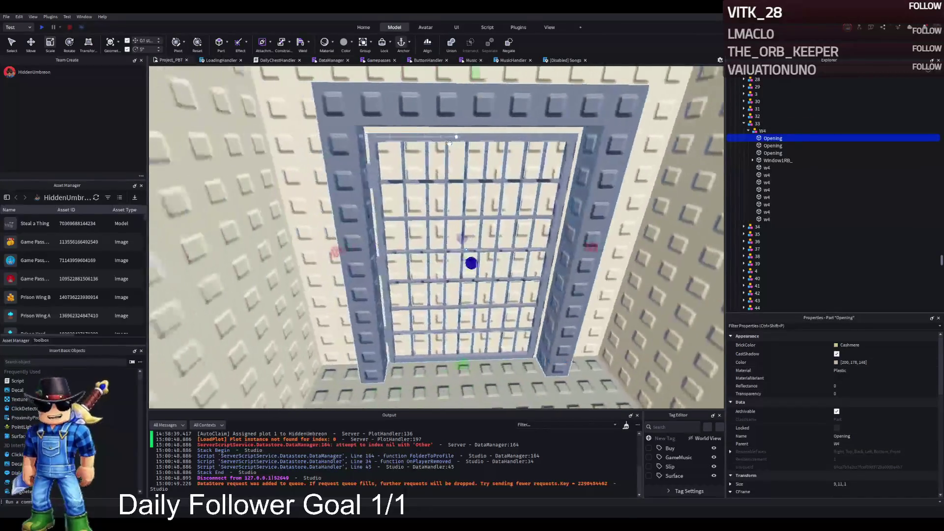
{"action": "scroll", "coordinate": [448, 142], "scroll_direction": "up", "scroll_amount": 5}
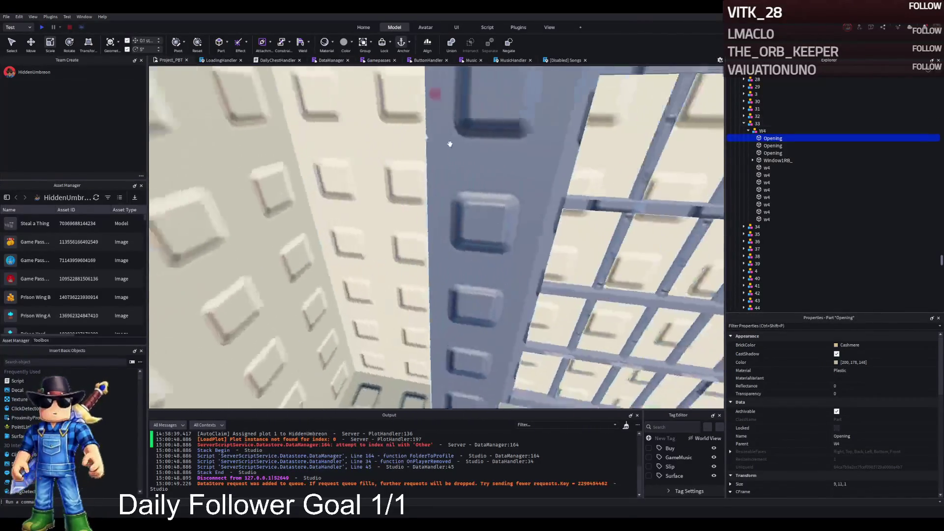
Reselect the grouped grate model to check its fit in the wall opening.
{"action": "left_click", "coordinate": [450, 144]}
{"action": "scroll", "coordinate": [450, 144], "scroll_direction": "down", "scroll_amount": 10}
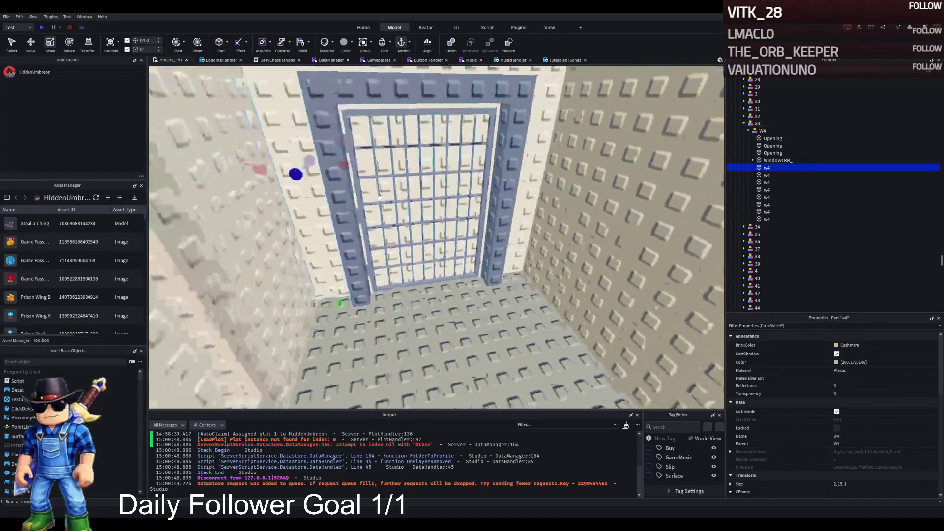
{"action": "key", "text": "f"}
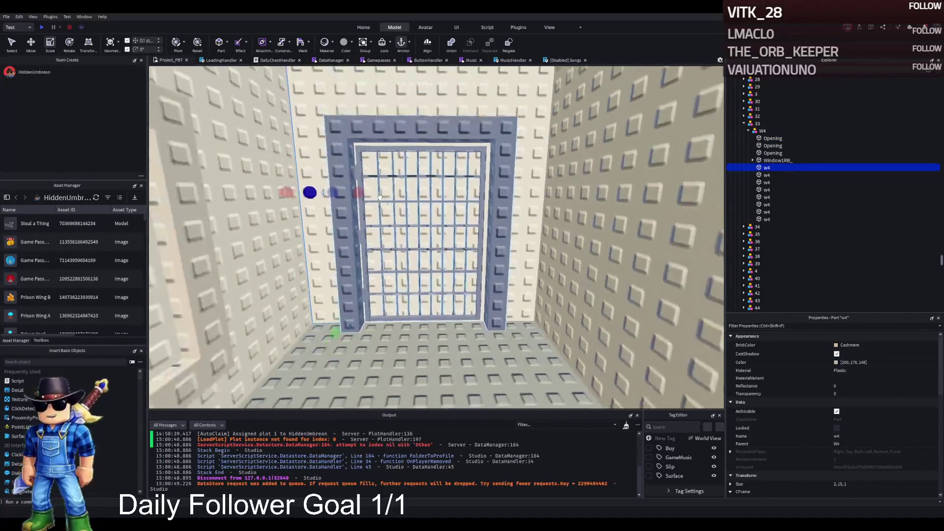
{"action": "left_click", "coordinate": [408, 212]}
{"action": "key", "text": "f"}
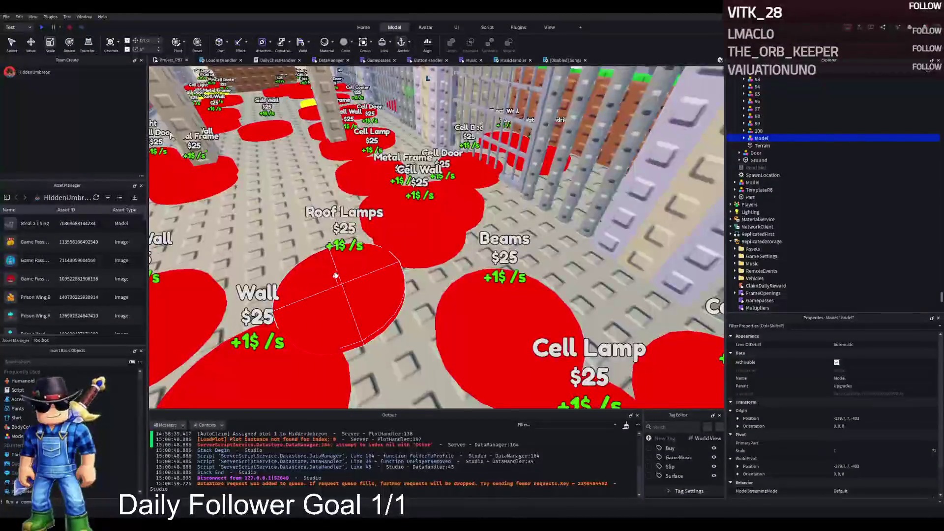
Rename the purchase pad to 145 and move it down the corridor floor.
{"action": "left_click", "coordinate": [404, 281]}
{"action": "type", "text": "145"}
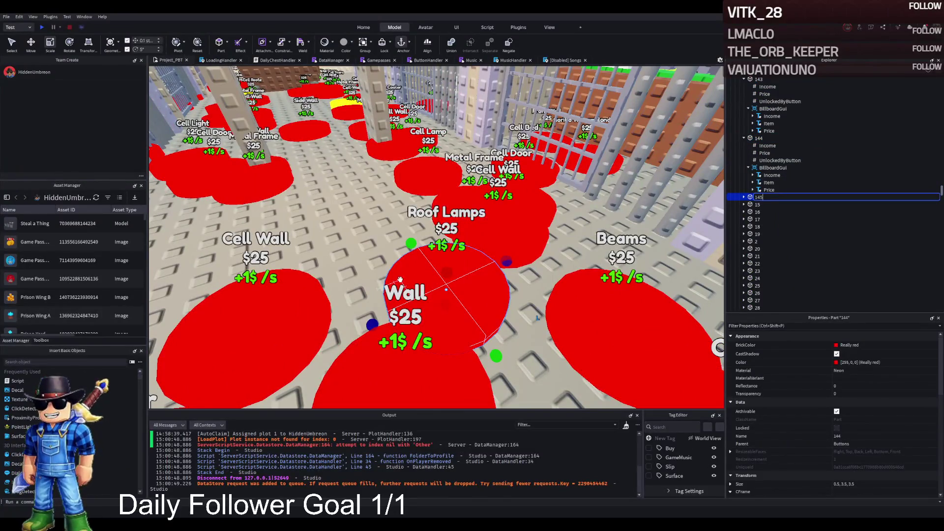
{"action": "key", "text": "Return"}
{"action": "left_click_drag", "start_coordinate": [417, 252], "coordinate": [479, 282]}
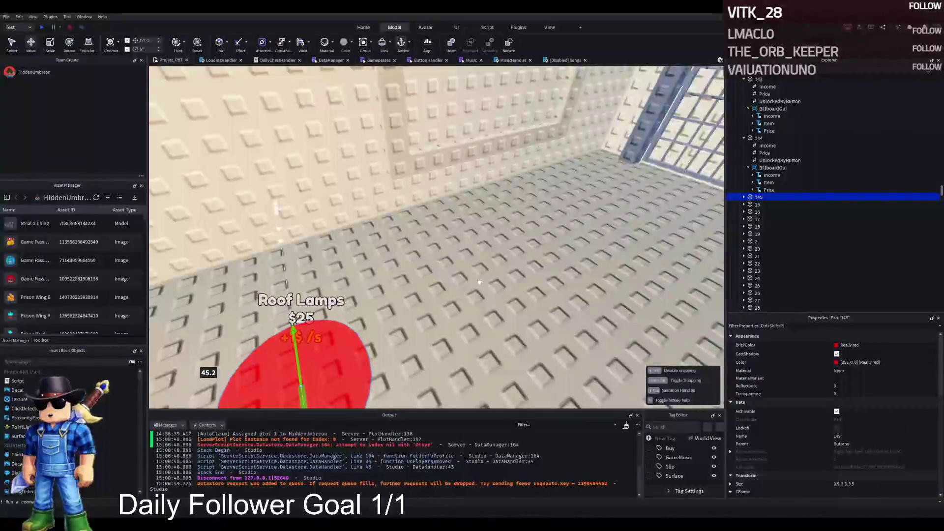
{"action": "mouse_move", "coordinate": [479, 344]}
{"action": "left_mouse_down"}
{"action": "mouse_move", "coordinate": [453, 343]}
{"action": "mouse_move", "coordinate": [433, 207]}
{"action": "left_mouse_up"}
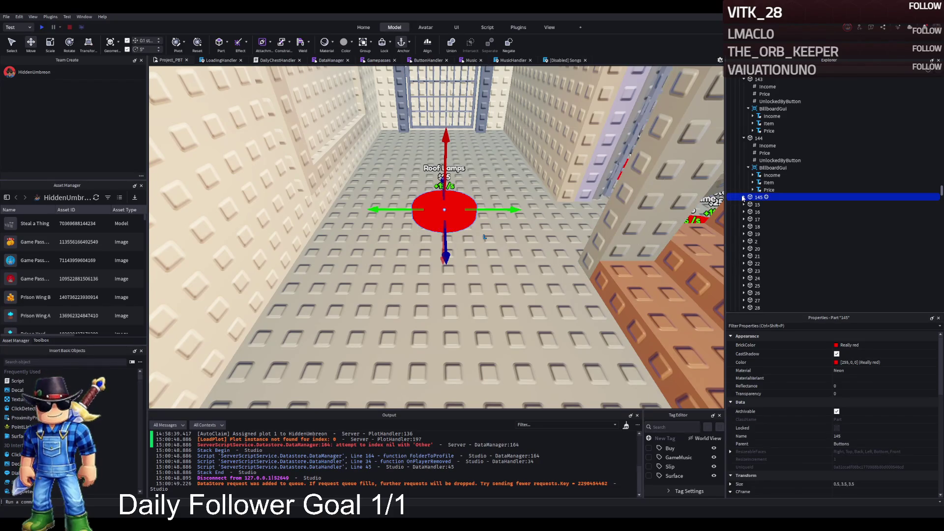
Change pad 145's billboard Item text to 'Remove Wall'.
{"action": "left_click", "coordinate": [765, 212]}
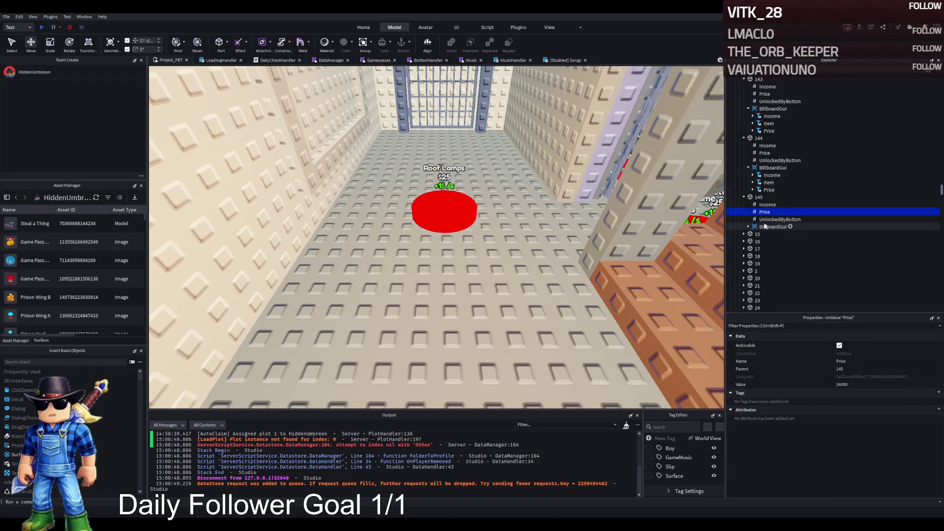
{"action": "left_click", "coordinate": [768, 241]}
{"action": "scroll", "coordinate": [881, 429], "scroll_direction": "down", "scroll_amount": 5}
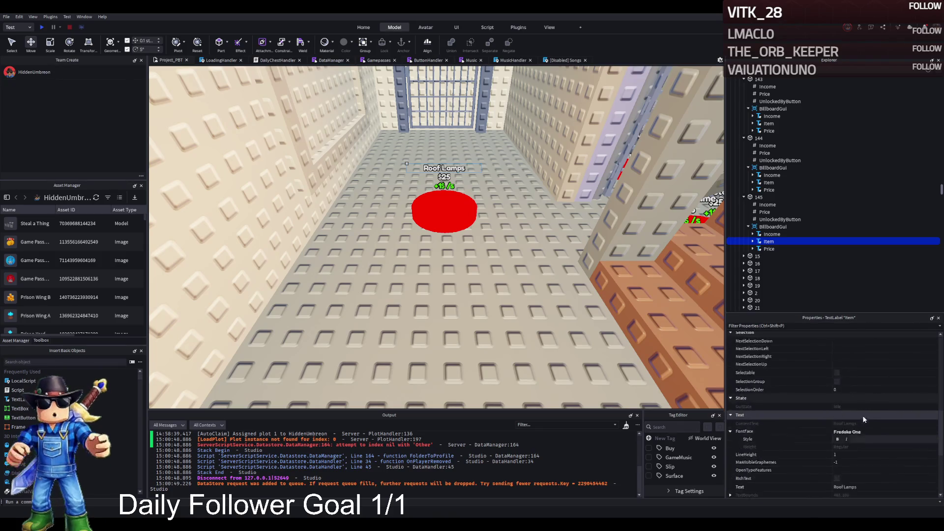
{"action": "left_click", "coordinate": [864, 438]}
{"action": "type", "text": "Remove Wall"}
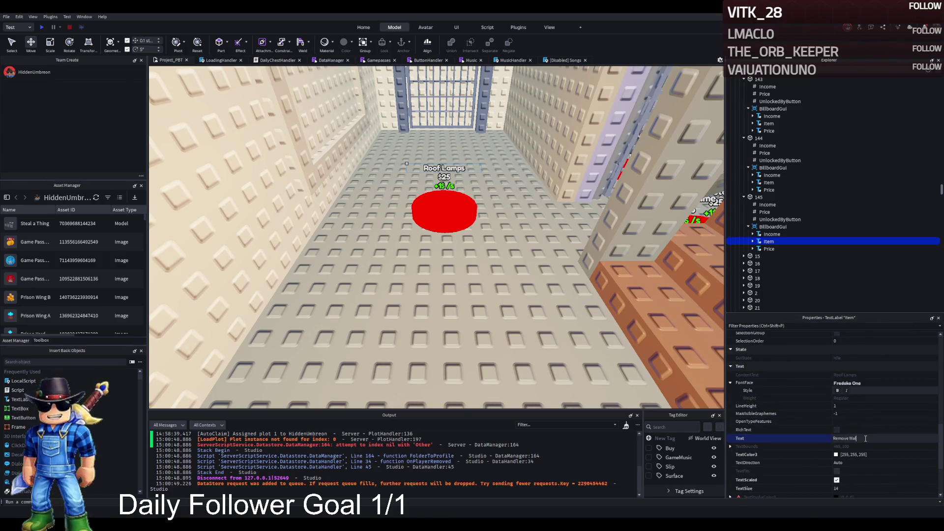
{"action": "key", "text": "Return"}
Edit 145's UnlockedByButton value, set its Price to 25000, and duplicate the pad.
{"action": "left_click", "coordinate": [780, 220]}
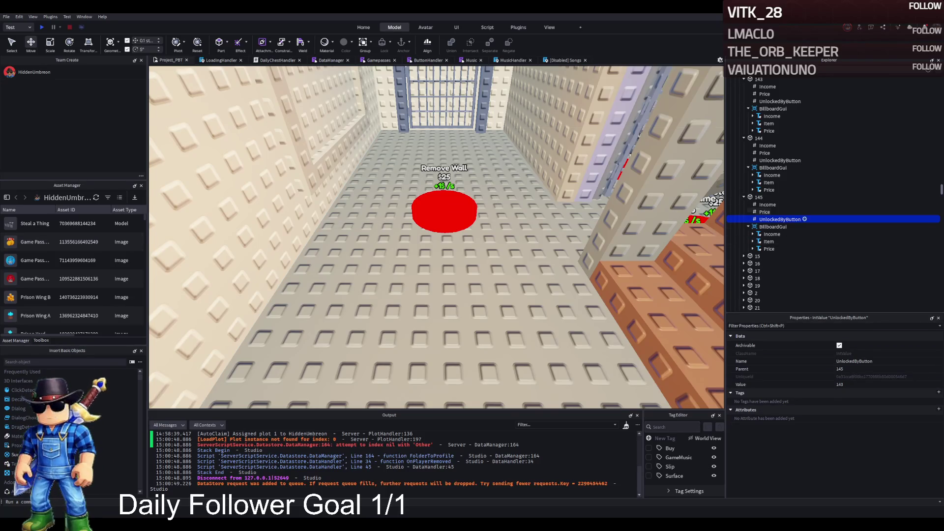
{"action": "left_click", "coordinate": [862, 384]}
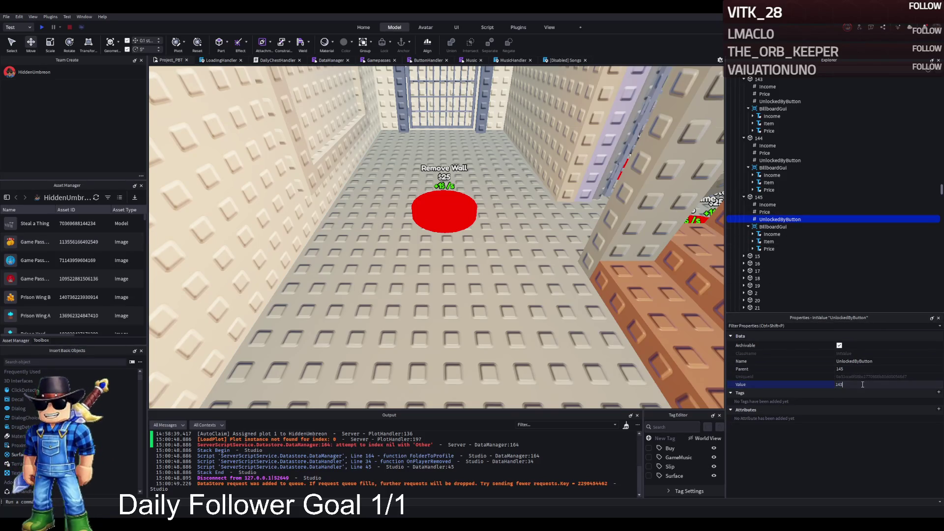
{"action": "type", "text": "144"}
{"action": "left_click", "coordinate": [768, 241]}
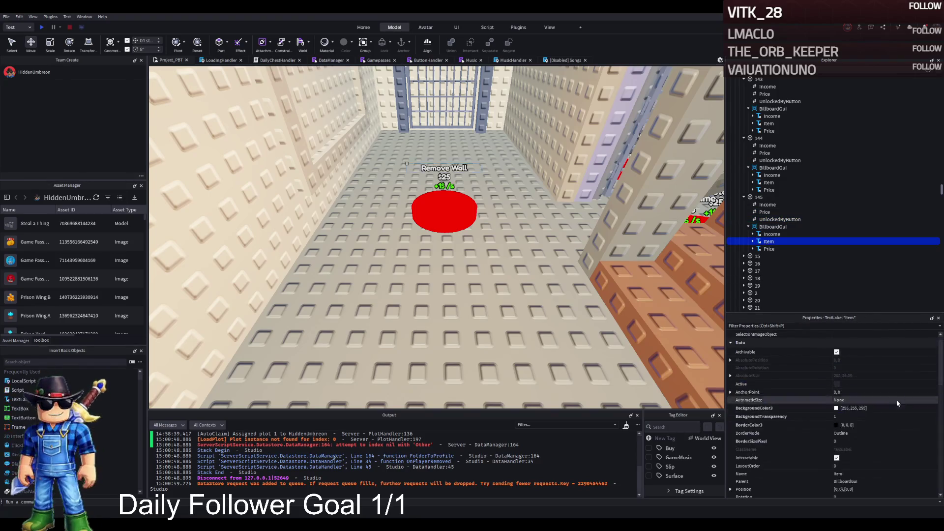
{"action": "left_click", "coordinate": [765, 212]}
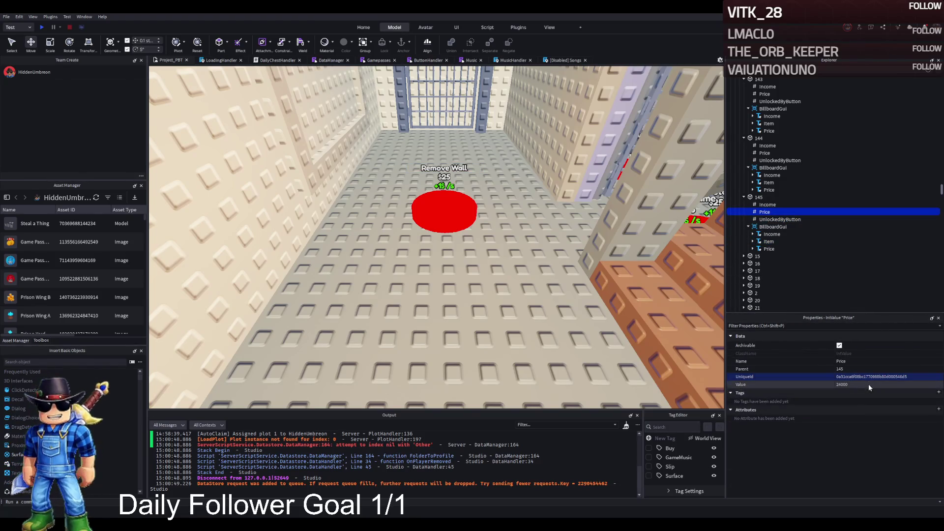
{"action": "left_click", "coordinate": [845, 385]}
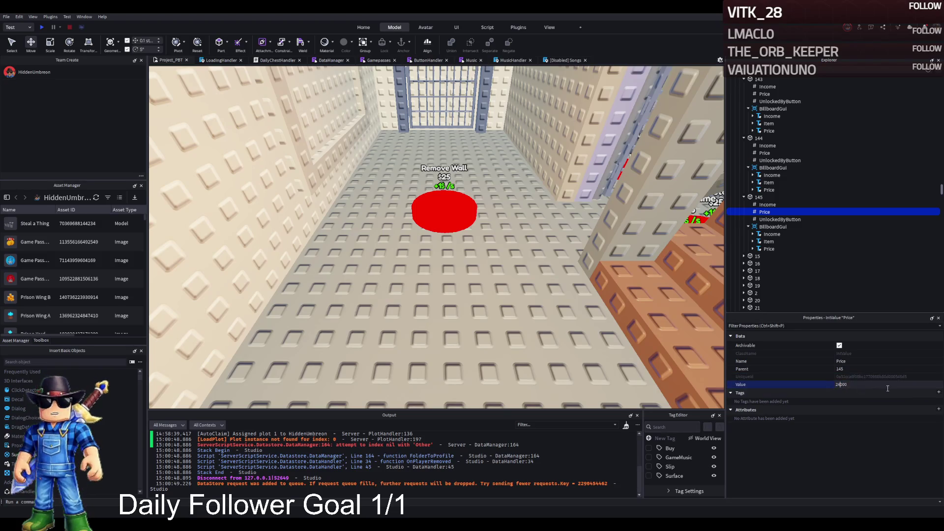
{"action": "type", "text": "25000"}
{"action": "left_click", "coordinate": [743, 198]}
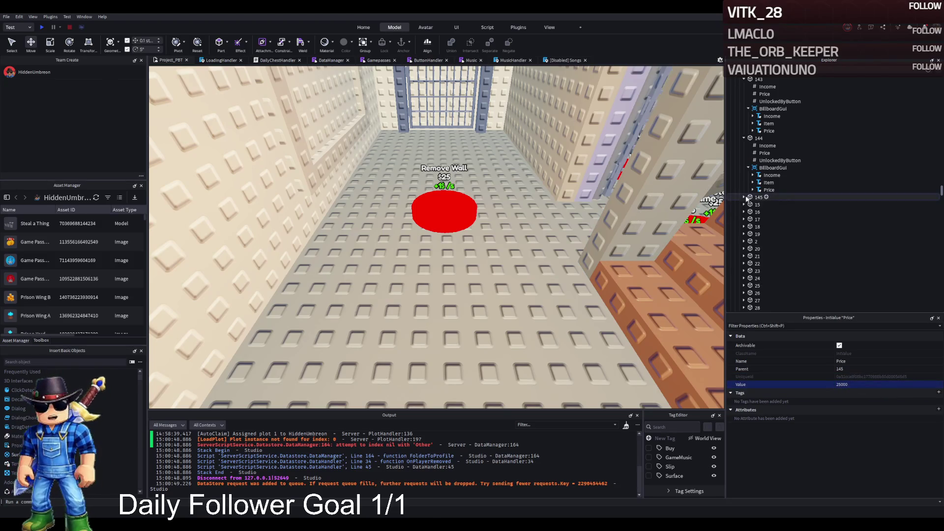
{"action": "left_click", "coordinate": [755, 197]}
{"action": "key", "text": "ctrl+d"}
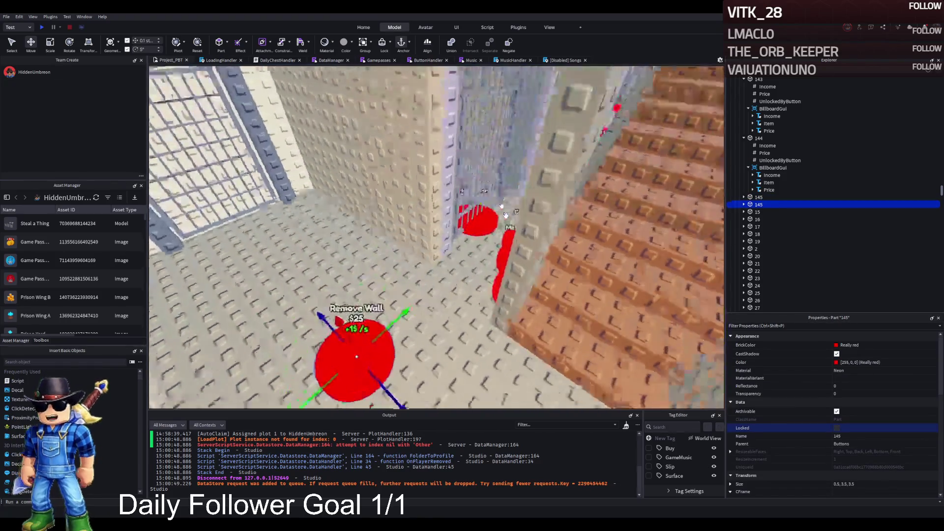
Move the duplicate pad beside the original and rename it 146.
{"action": "left_click_drag", "start_coordinate": [456, 336], "coordinate": [387, 288]}
{"action": "left_click_drag", "start_coordinate": [445, 312], "coordinate": [516, 283]}
{"action": "left_click_drag", "start_coordinate": [355, 268], "coordinate": [362, 270]}
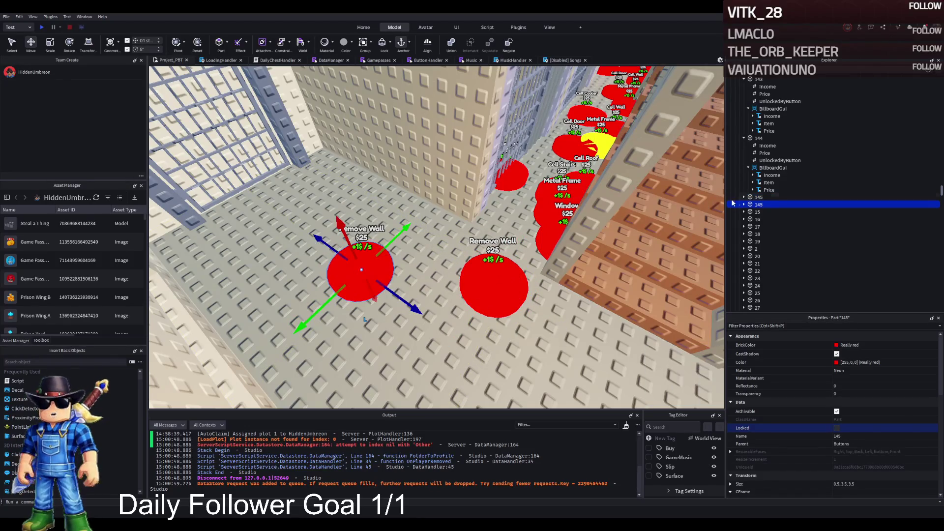
{"action": "type", "text": "146"}
{"action": "key", "text": "Return"}
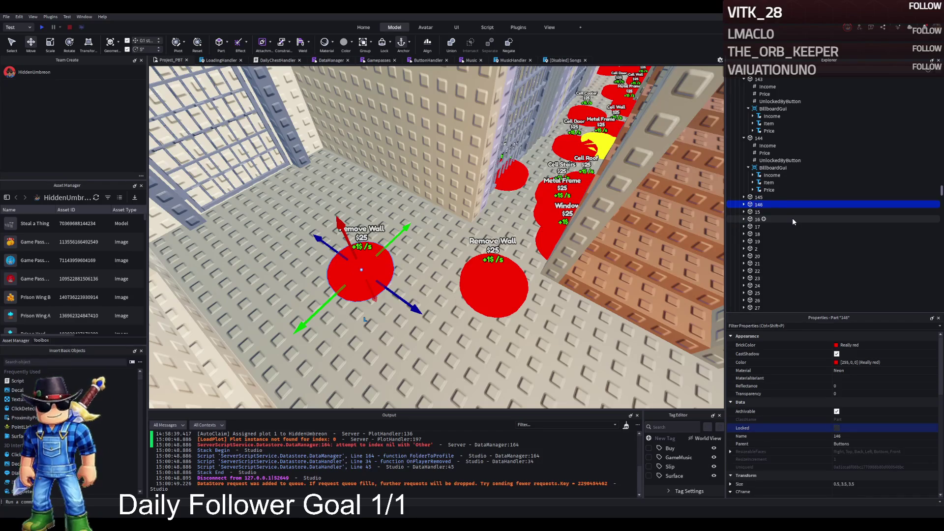
Set pad 146's Price to 26000 and its billboard Item text to 'Metal Frame'.
{"action": "key", "text": "Right"}
{"action": "left_click", "coordinate": [764, 220]}
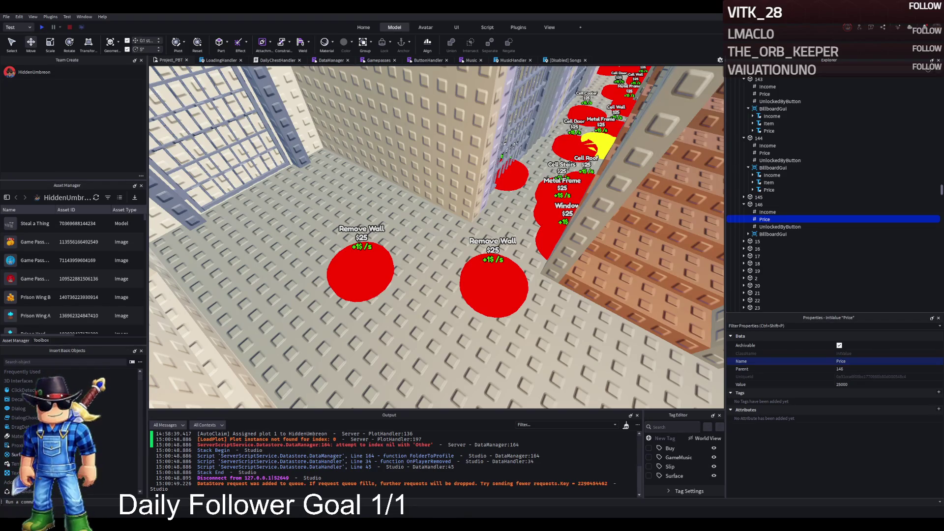
{"action": "left_click", "coordinate": [361, 271]}
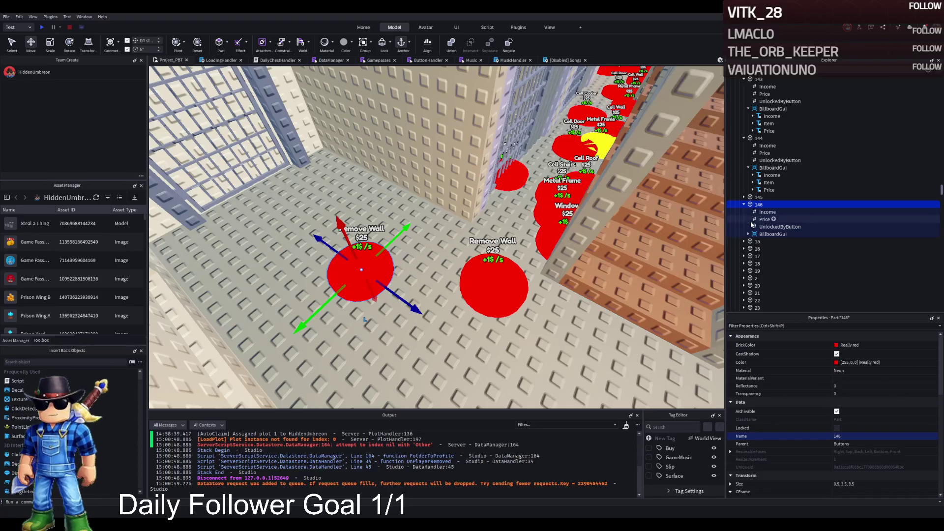
{"action": "left_click", "coordinate": [764, 219]}
{"action": "left_click", "coordinate": [841, 384]}
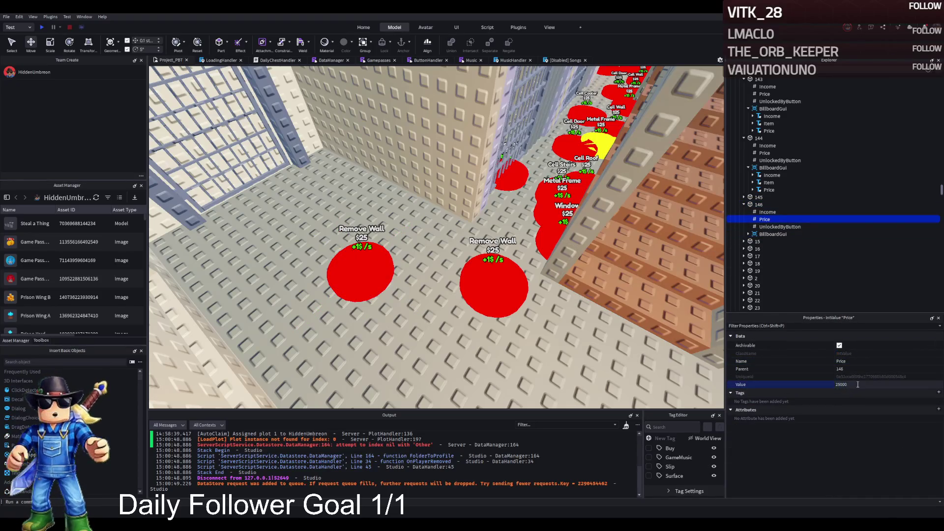
{"action": "left_click", "coordinate": [748, 234]}
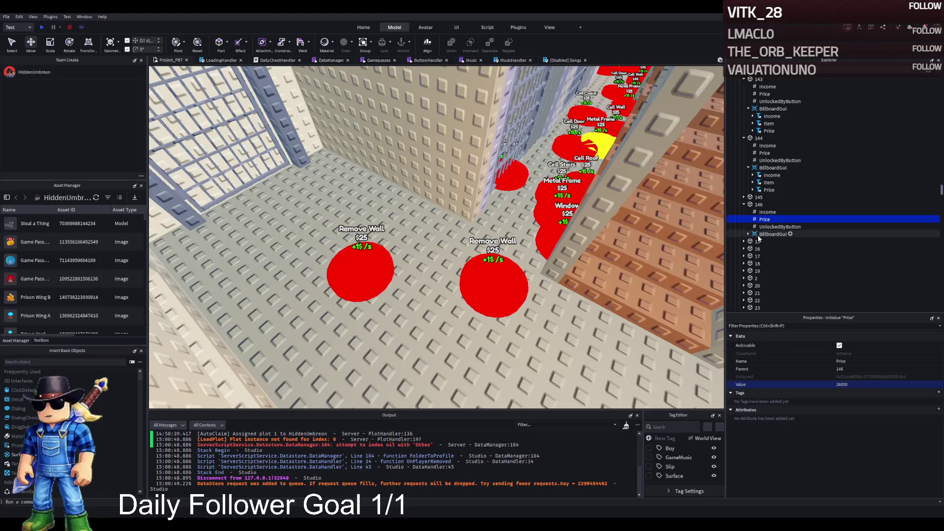
{"action": "left_click", "coordinate": [768, 248]}
{"action": "scroll", "coordinate": [860, 417], "scroll_direction": "down", "scroll_amount": 10}
{"action": "type", "text": "Metal Fra"}
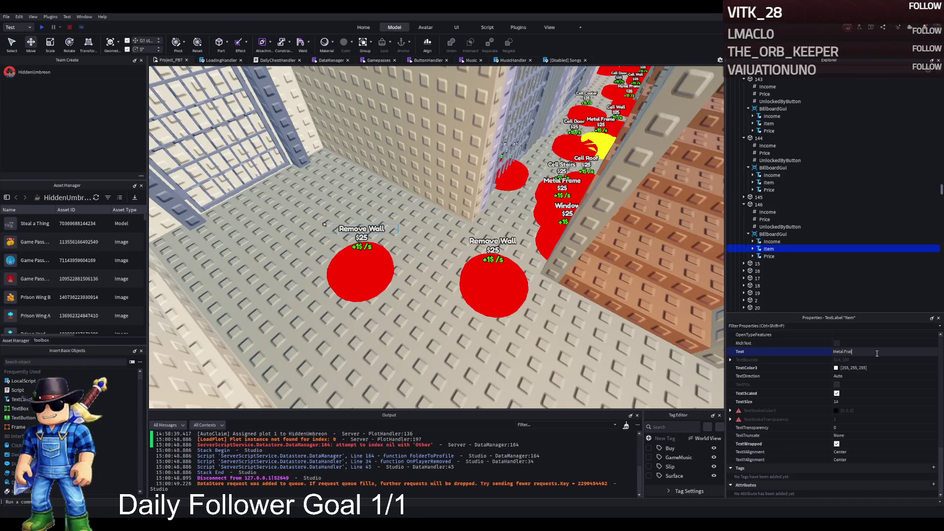
{"action": "type", "text": "e"}
{"action": "key", "text": "Return"}
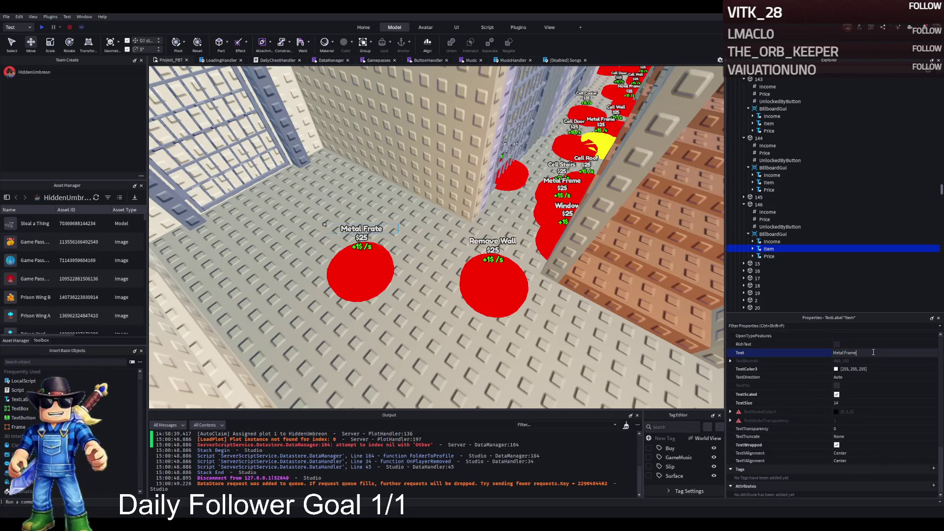
Edit 146's UnlockedByButton value, then duplicate the pad and name the copy 147.
{"action": "left_click", "coordinate": [779, 227]}
{"action": "left_click", "coordinate": [884, 385]}
{"action": "type", "text": "145"}
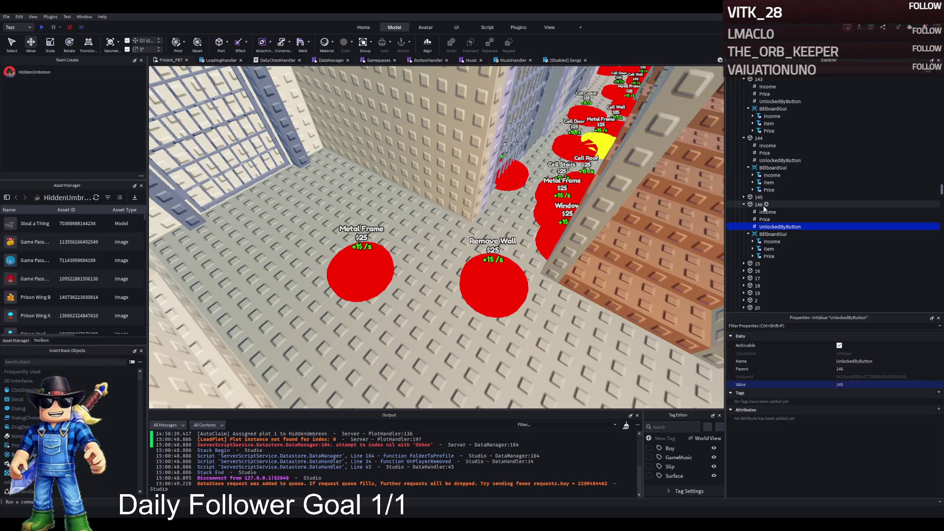
{"action": "left_click", "coordinate": [758, 206]}
{"action": "key", "text": "ctrl+d"}
{"action": "key", "text": "F2"}
{"action": "type", "text": "7"}
{"action": "key", "text": "Return"}
Move copy 147 aside and set its Price to 27000.
{"action": "mouse_move", "coordinate": [401, 296]}
{"action": "left_mouse_down"}
{"action": "mouse_move", "coordinate": [386, 259]}
{"action": "mouse_move", "coordinate": [352, 240]}
{"action": "left_mouse_up"}
{"action": "left_click", "coordinate": [744, 264]}
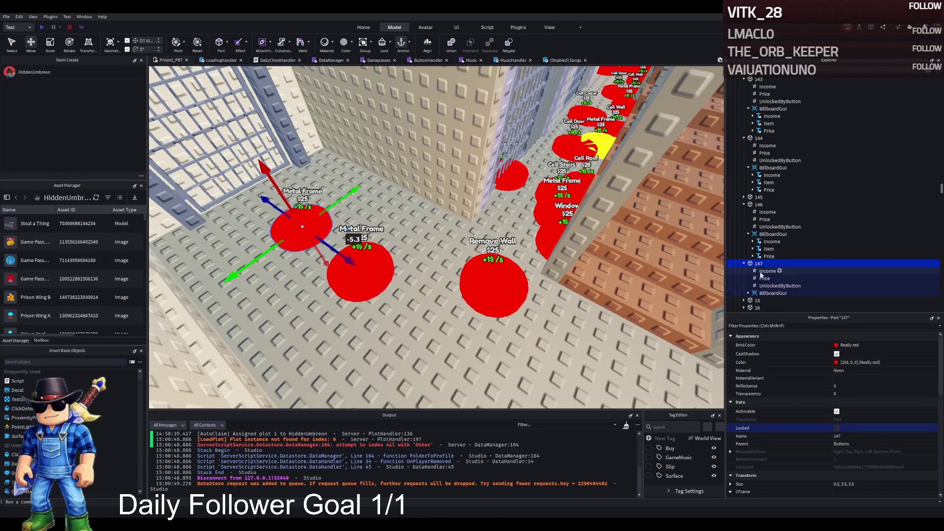
{"action": "left_click", "coordinate": [765, 278]}
{"action": "left_click", "coordinate": [842, 384]}
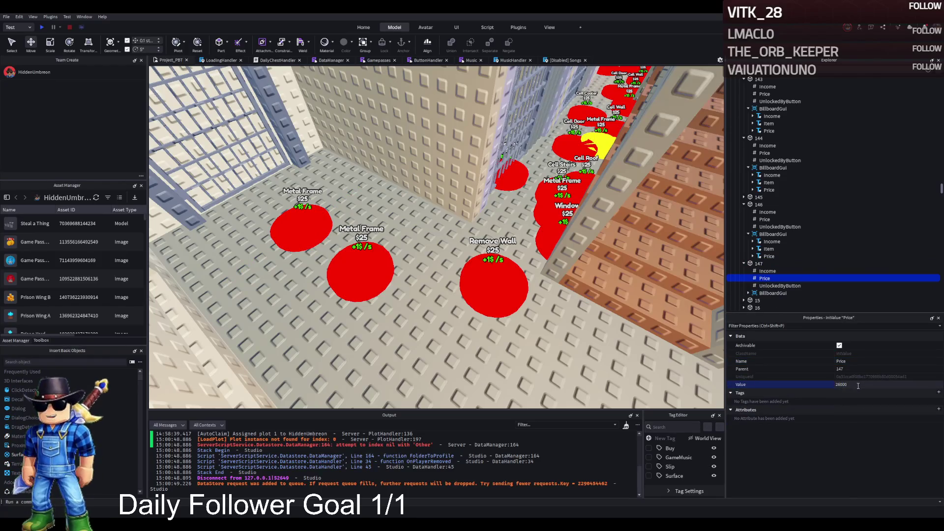
{"action": "type", "text": "7"}
{"action": "key", "text": "Return"}
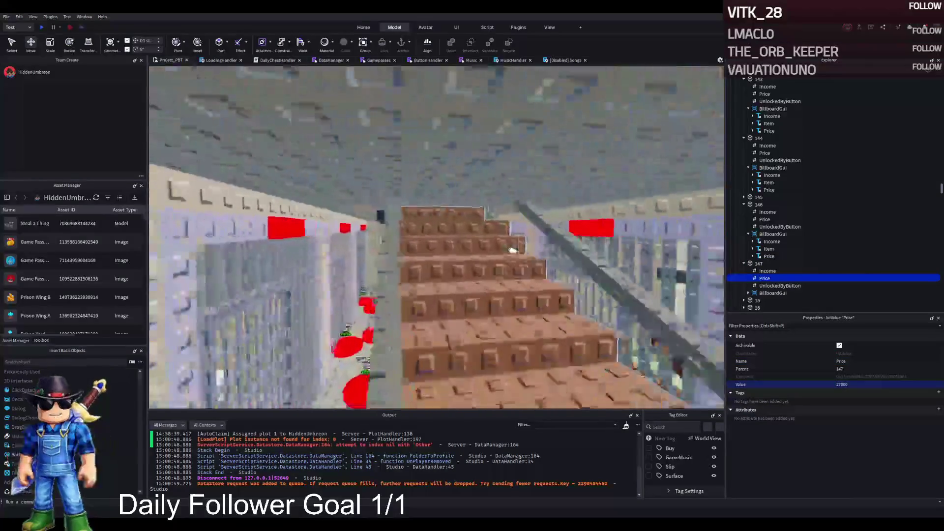
Change pad 147's billboard Item text to 'Metal Gate'.
{"action": "key", "text": "w"}
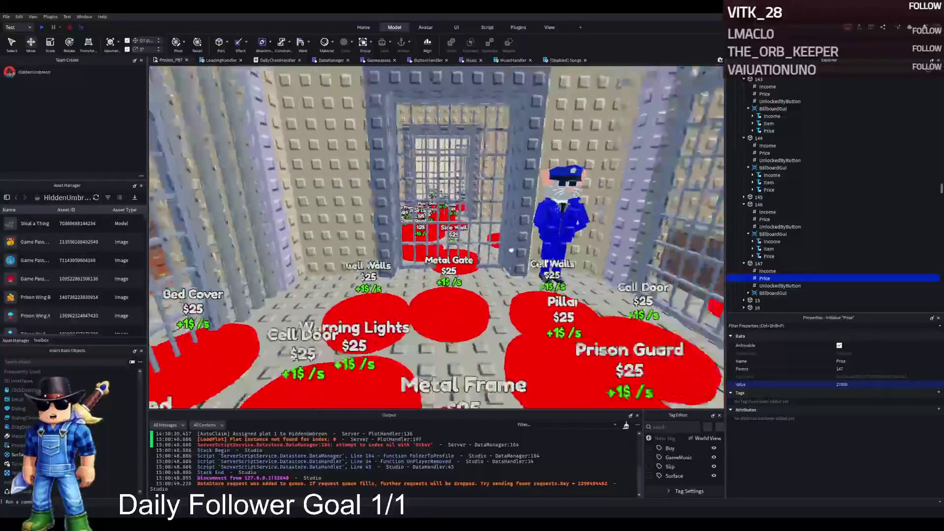
{"action": "key", "text": "s"}
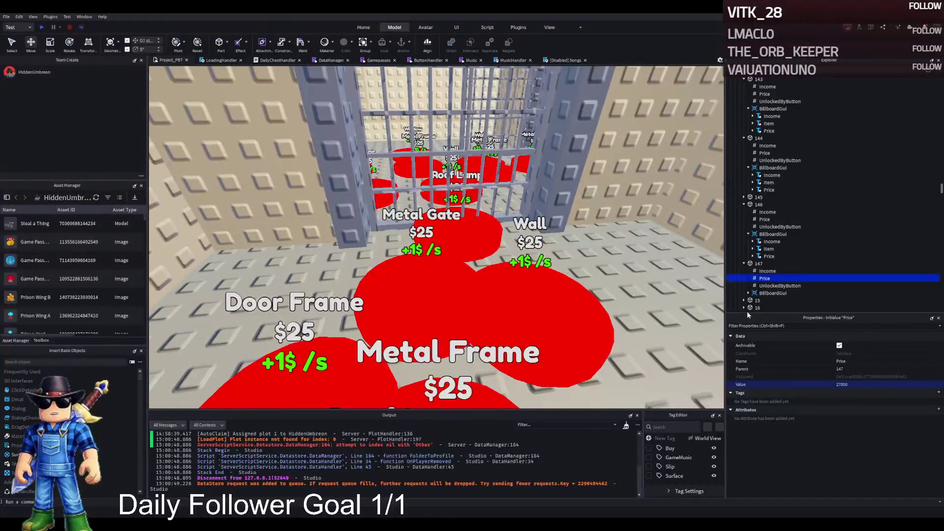
{"action": "scroll", "coordinate": [754, 297], "scroll_direction": "down", "scroll_amount": 1}
{"action": "left_click", "coordinate": [769, 287]}
{"action": "scroll", "coordinate": [841, 374], "scroll_direction": "down", "scroll_amount": 10}
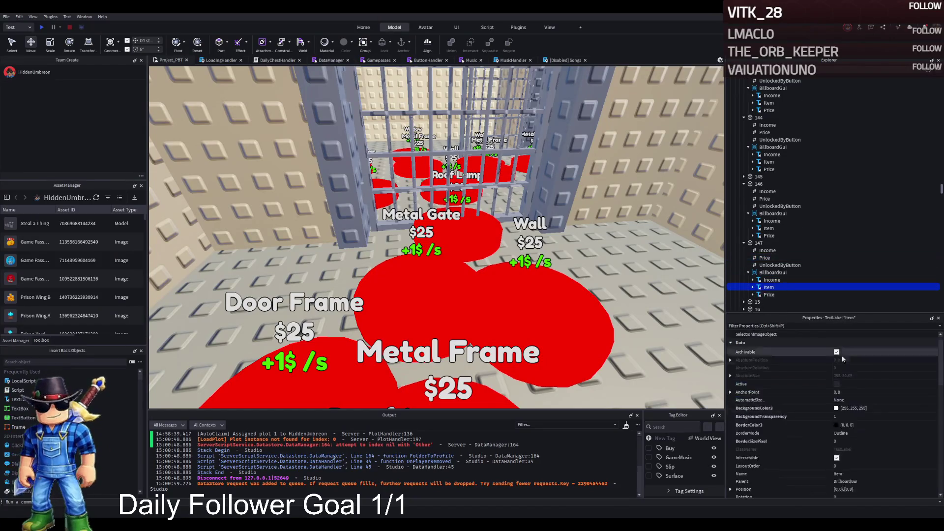
{"action": "left_click", "coordinate": [868, 452]}
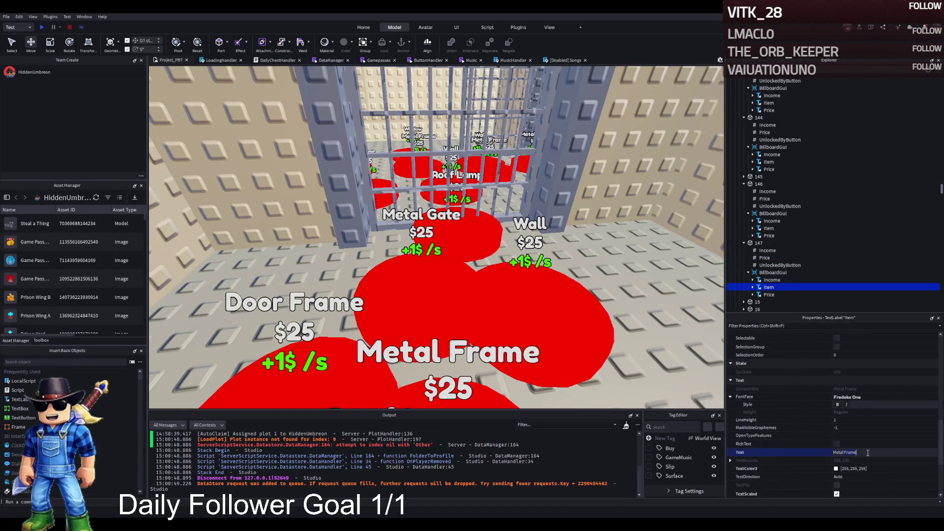
{"action": "type", "text": "te"}
{"action": "key", "text": "Return"}
Set pad 147's UnlockedByButton value to 146.
{"action": "left_click", "coordinate": [759, 243]}
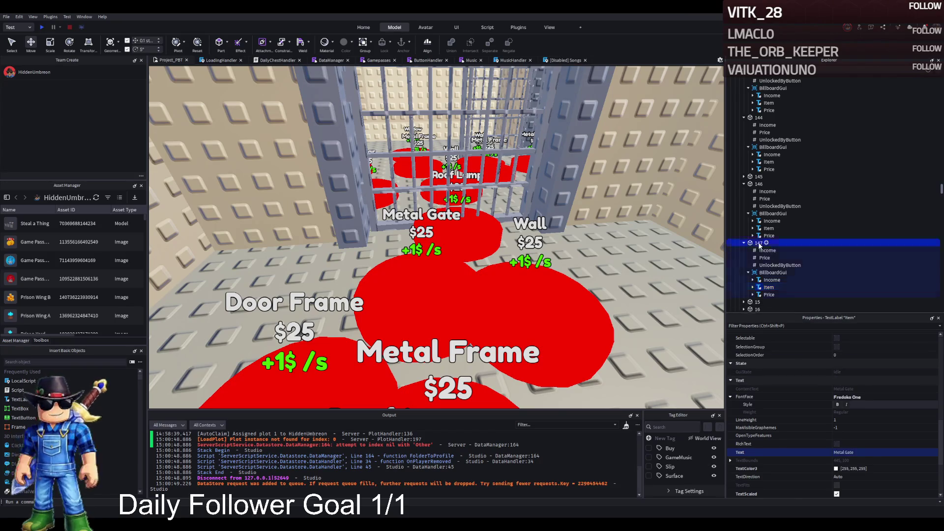
{"action": "key", "text": "f"}
{"action": "left_click", "coordinate": [774, 266]}
{"action": "left_click", "coordinate": [862, 385]}
{"action": "type", "text": "14"}
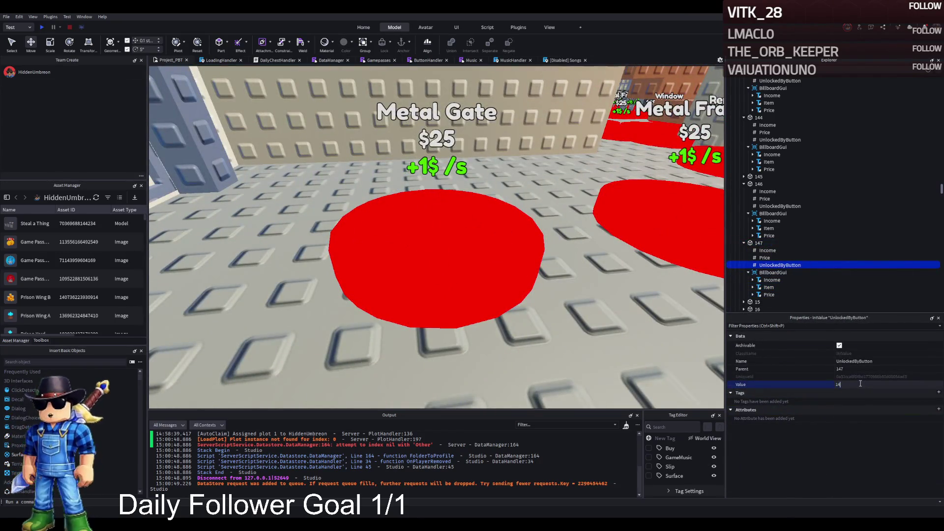
{"action": "type", "text": "6"}
{"action": "key", "text": "Return"}
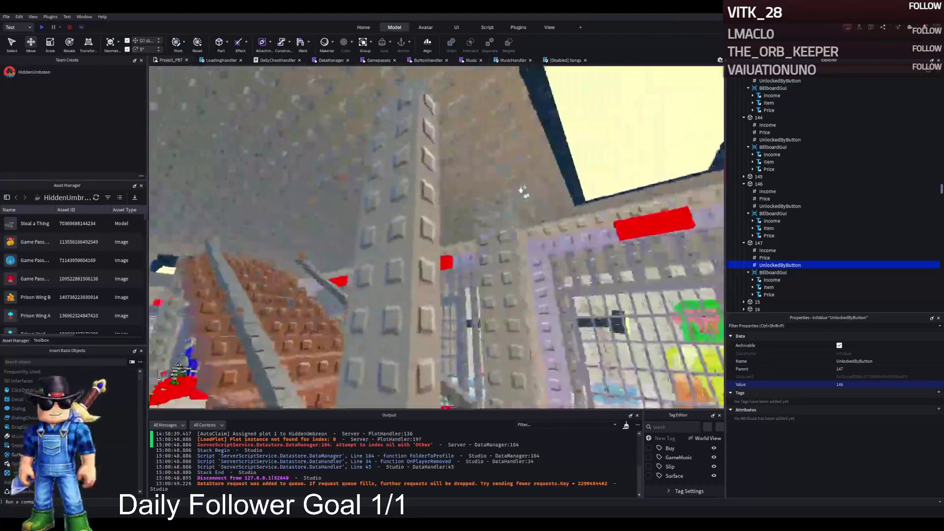
Duplicate model 144 three times, naming the copies 145, 146 and 147.
{"action": "left_click", "coordinate": [384, 162]}
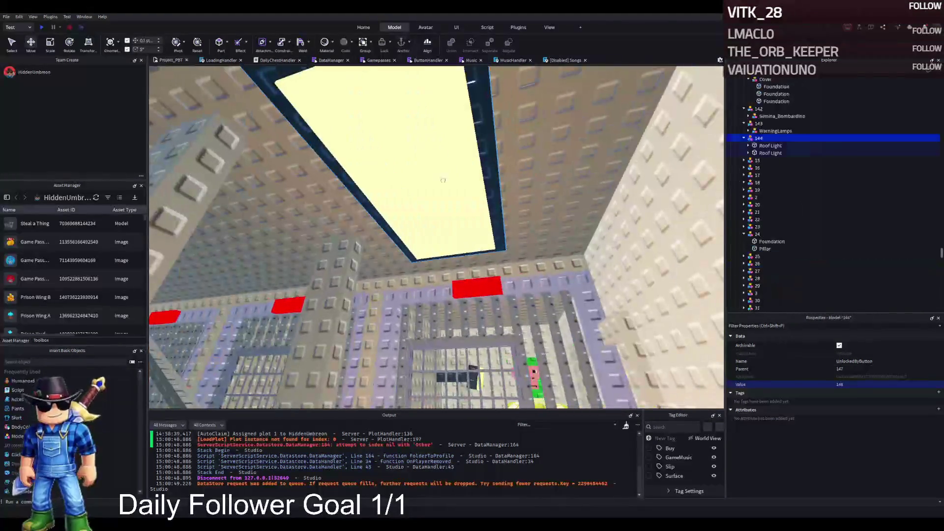
{"action": "key", "text": "ctrl+d"}
{"action": "left_click", "coordinate": [818, 148]}
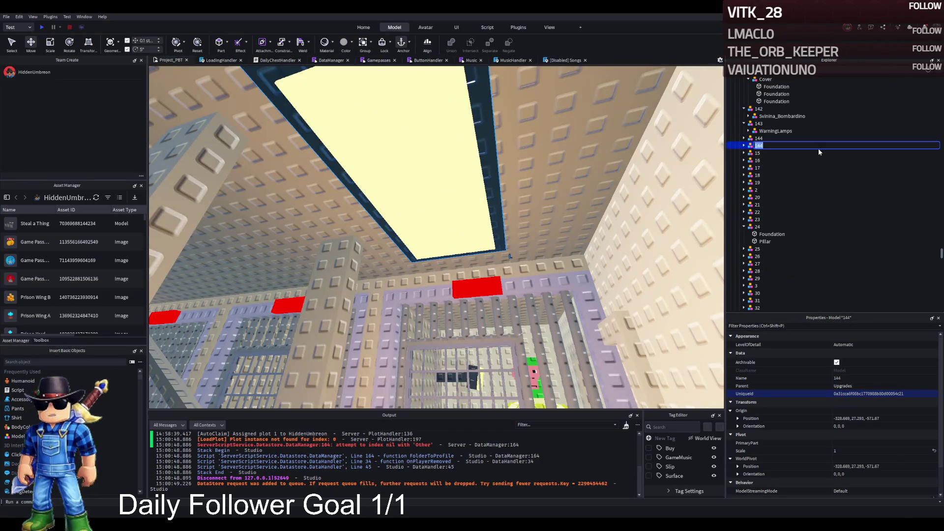
{"action": "type", "text": "145"}
{"action": "key", "text": "Return"}
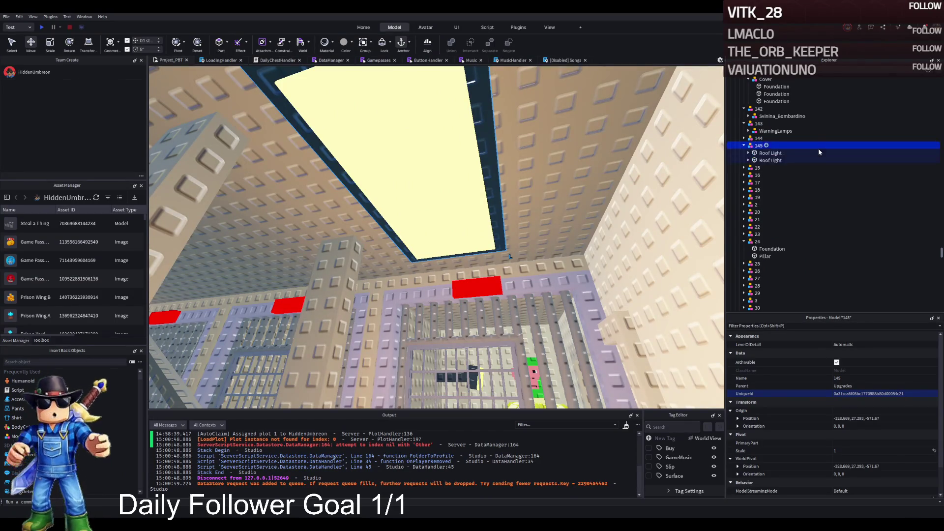
{"action": "key", "text": "ctrl+d"}
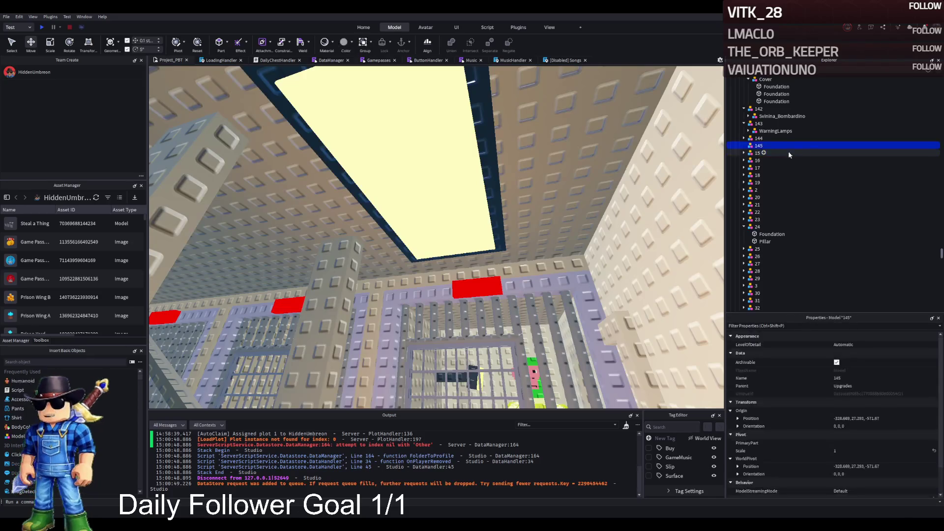
{"action": "left_click", "coordinate": [806, 153]}
{"action": "type", "text": "146"}
{"action": "key", "text": "Return"}
{"action": "key", "text": "ctrl+d"}
{"action": "key", "text": "F2"}
{"action": "type", "text": "147"}
{"action": "key", "text": "Return"}
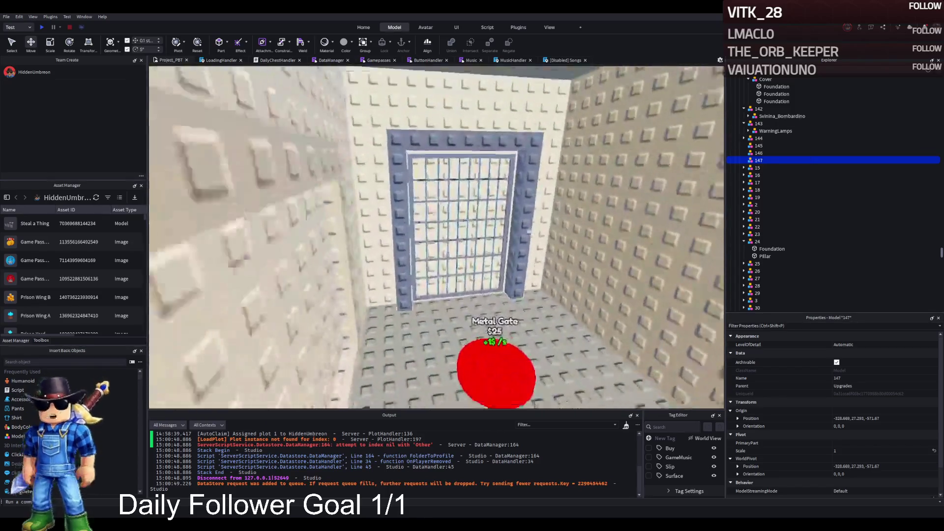
Move the MetalDoor into model 147 and delete the leftover empty Model.
{"action": "left_click", "coordinate": [526, 170]}
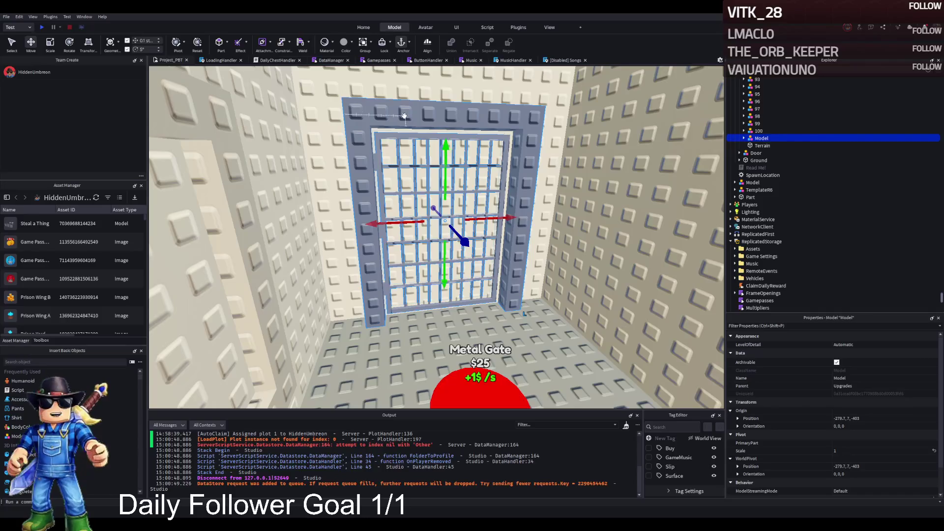
{"action": "scroll", "coordinate": [430, 112], "scroll_direction": "up", "scroll_amount": 3}
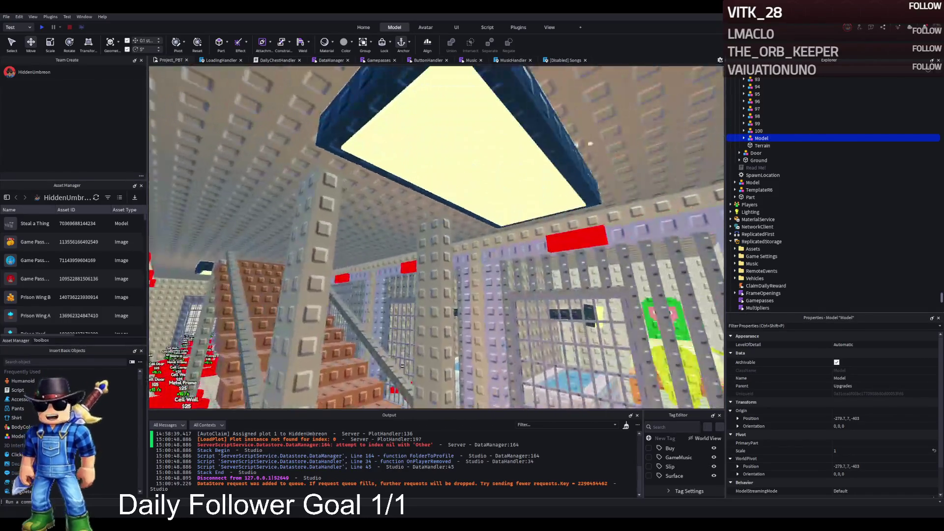
{"action": "left_click", "coordinate": [761, 139]}
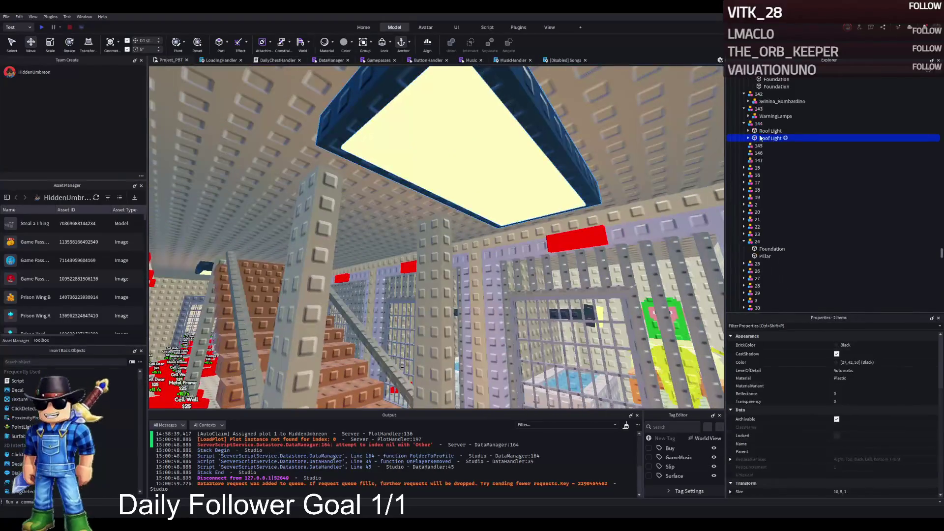
{"action": "left_click", "coordinate": [760, 131]}
{"action": "left_click", "coordinate": [744, 153]}
{"action": "left_click", "coordinate": [765, 161]}
{"action": "left_click", "coordinate": [765, 168]}
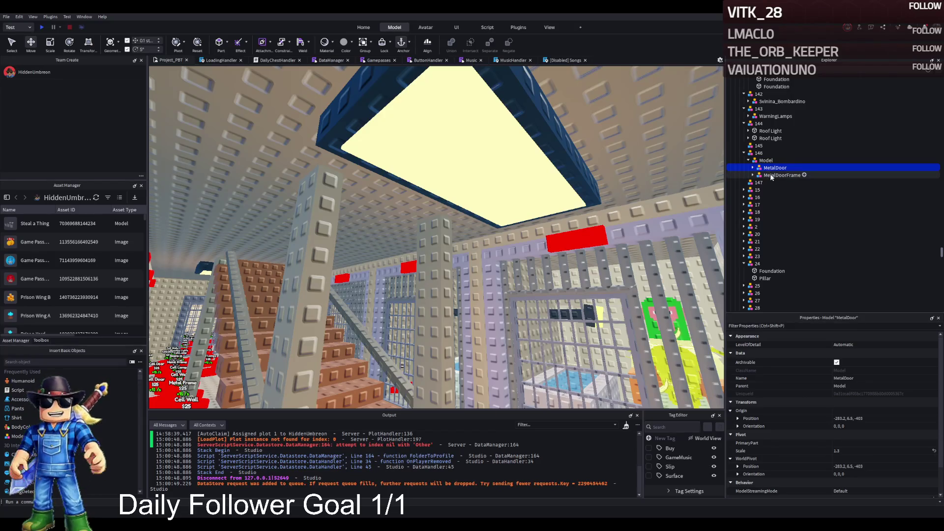
{"action": "left_click_drag", "start_coordinate": [770, 185], "coordinate": [759, 154]}
{"action": "key", "text": "Delete"}
Collapse models 143 and 144 and focus the view on model 145.
{"action": "left_click", "coordinate": [758, 146]}
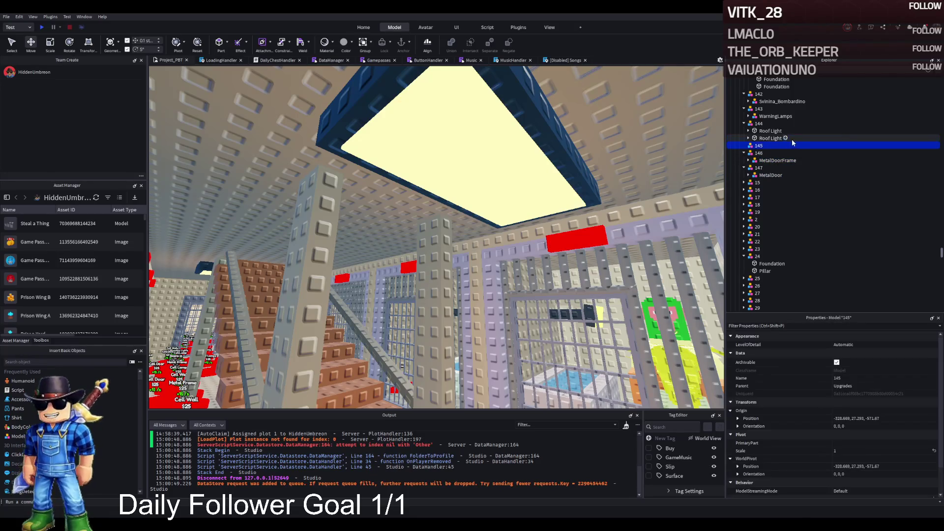
{"action": "left_click", "coordinate": [743, 124]}
{"action": "left_click", "coordinate": [744, 109]}
{"action": "left_click", "coordinate": [759, 109]}
{"action": "left_click", "coordinate": [759, 116]}
{"action": "left_click", "coordinate": [758, 123]}
{"action": "key", "text": "f"}
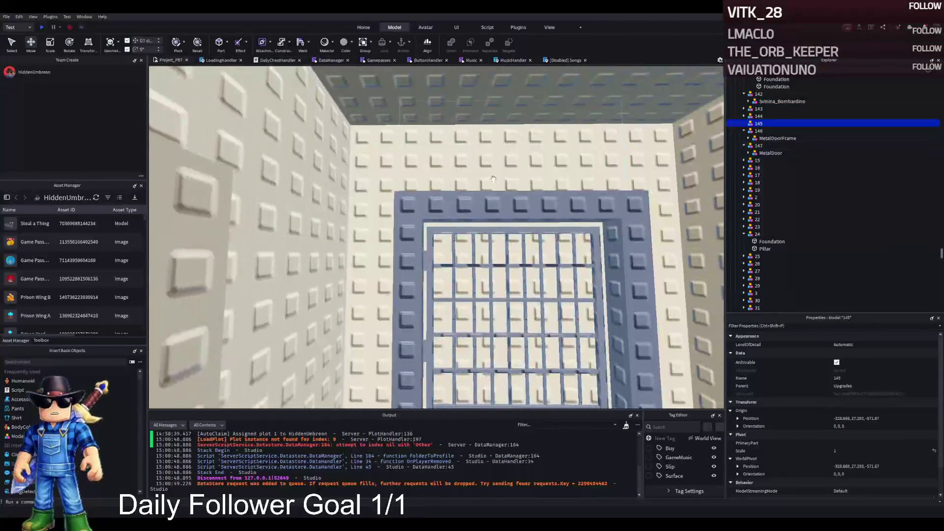
{"action": "scroll", "coordinate": [661, 197], "scroll_direction": "up", "scroll_amount": 5}
Rename the Opening wall part under W4 to WallRB145.
{"action": "left_click", "coordinate": [661, 186]}
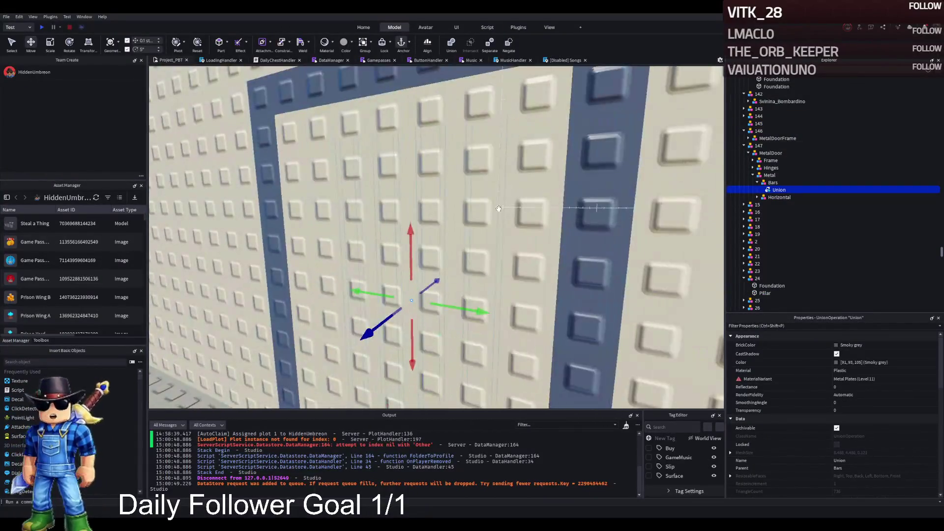
{"action": "left_click", "coordinate": [528, 178]}
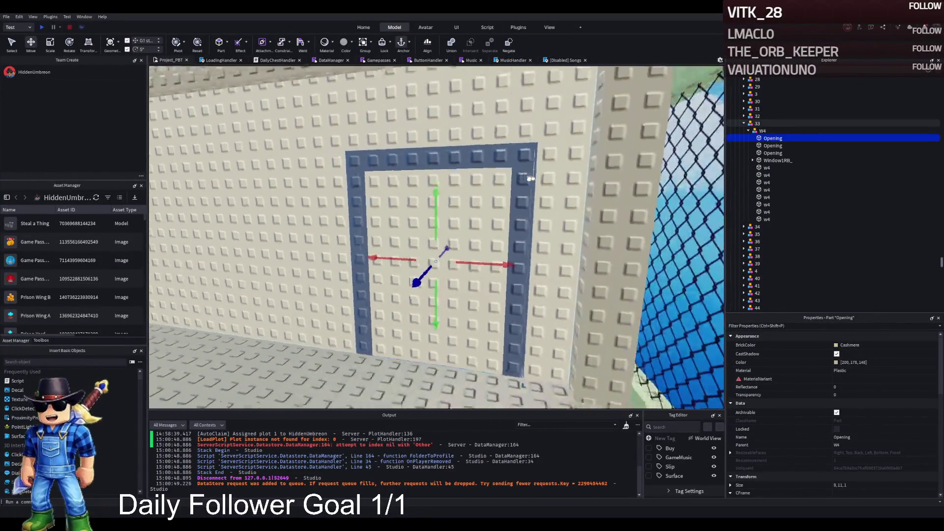
{"action": "left_click", "coordinate": [770, 161]}
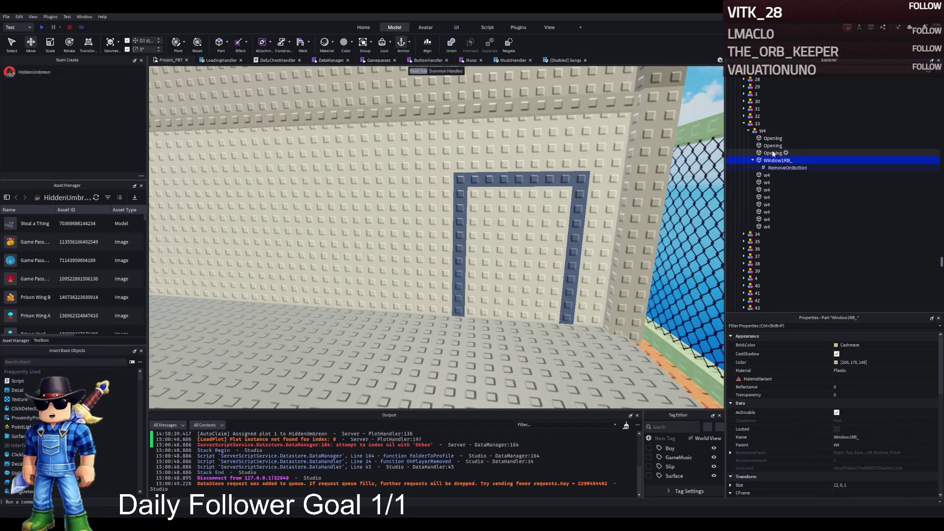
{"action": "left_click", "coordinate": [532, 218]}
{"action": "left_click_drag", "start_coordinate": [572, 250], "coordinate": [552, 251]}
{"action": "key", "text": "ctrl+z"}
{"action": "key", "text": "F2"}
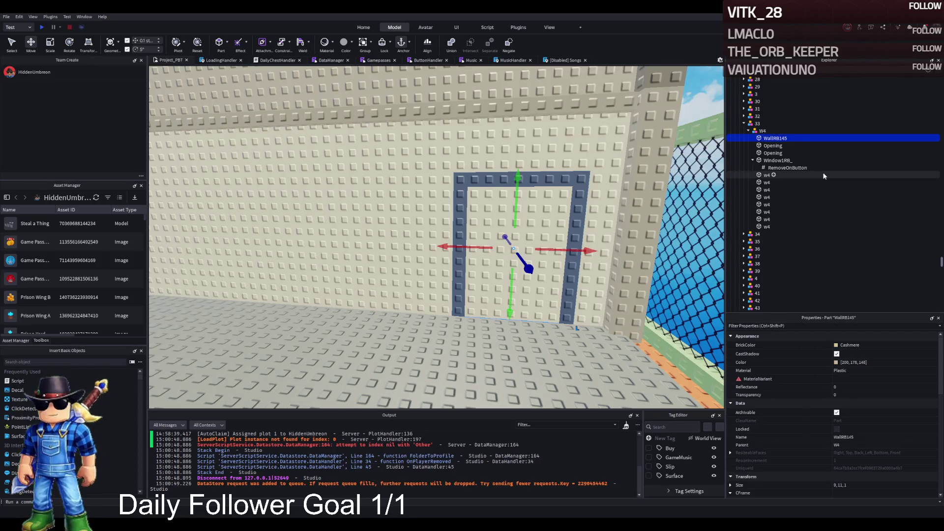
Copy Window1RB_'s RemoveOnButton value under WallRB145 and set it to 145.
{"action": "left_click", "coordinate": [787, 168]}
{"action": "key", "text": "ctrl+d"}
{"action": "left_click_drag", "start_coordinate": [778, 145], "coordinate": [776, 139]}
{"action": "left_click", "coordinate": [871, 384]}
{"action": "type", "text": "145"}
{"action": "key", "text": "Return"}
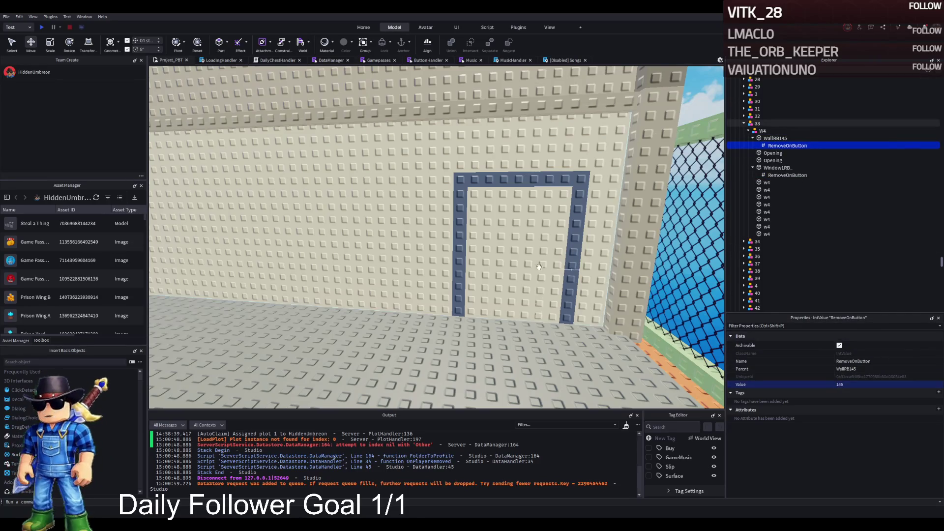
{"action": "scroll", "coordinate": [537, 267], "scroll_direction": "up", "scroll_amount": 5}
{"action": "scroll", "coordinate": [537, 267], "scroll_direction": "down", "scroll_amount": 10}
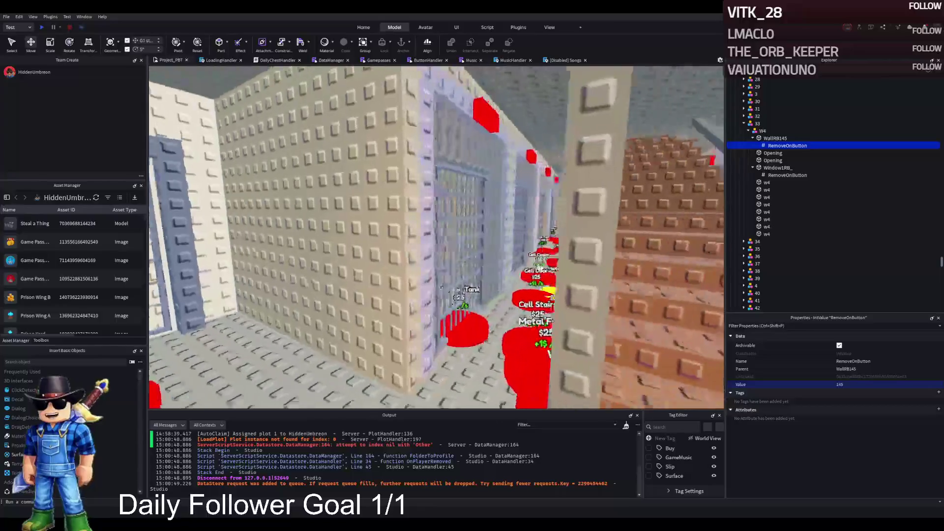
Collapse the TemplatePlot folder in the Explorer.
{"action": "left_click", "coordinate": [757, 123]}
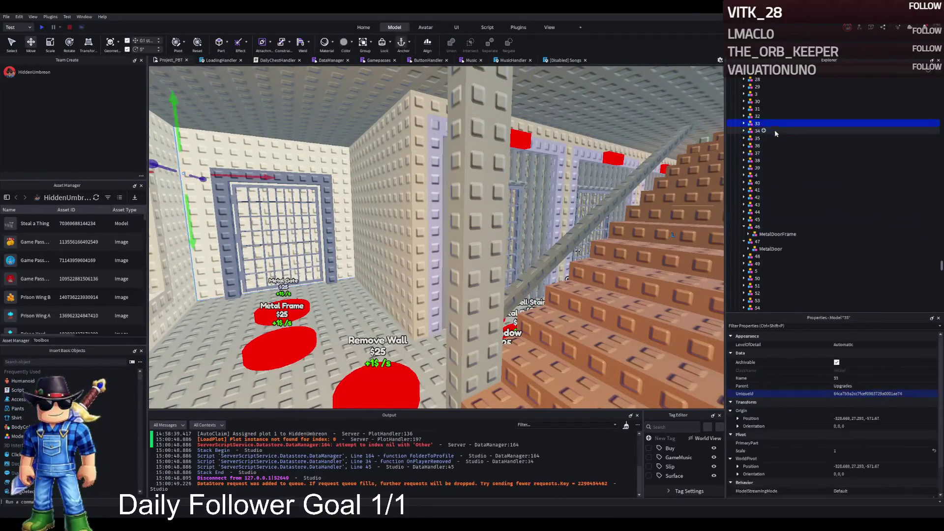
{"action": "left_click", "coordinate": [795, 139]}
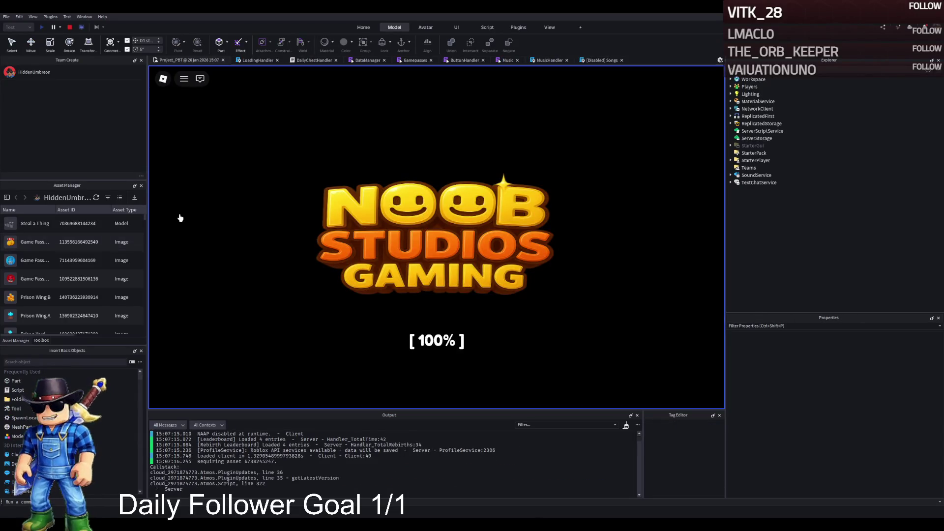
Walk the character through the gate, yard and barred doorway into the cell corridor.
{"action": "key", "text": "w"}
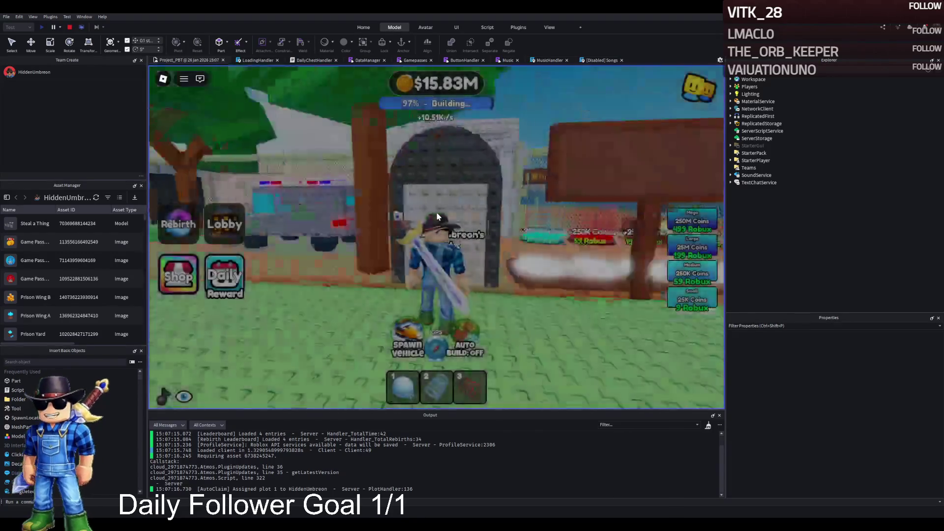
{"action": "key", "text": "w"}
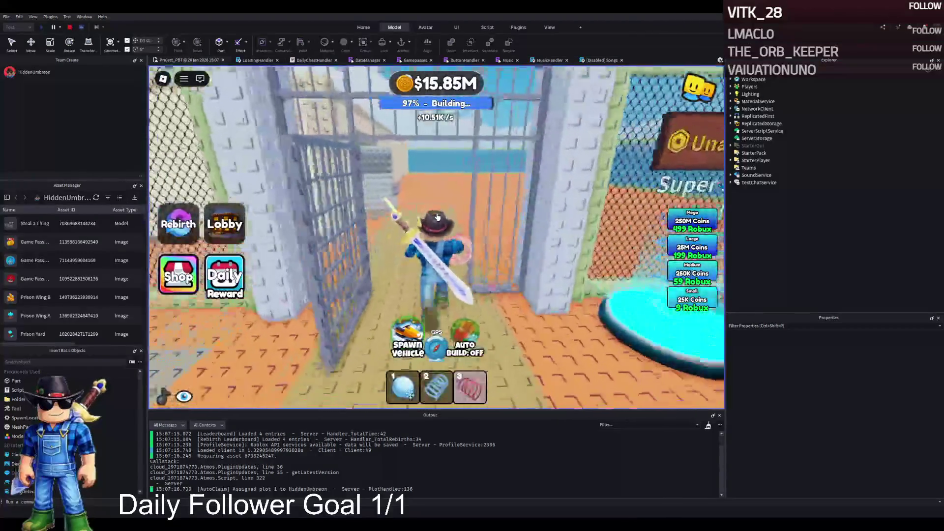
{"action": "key", "text": "w"}
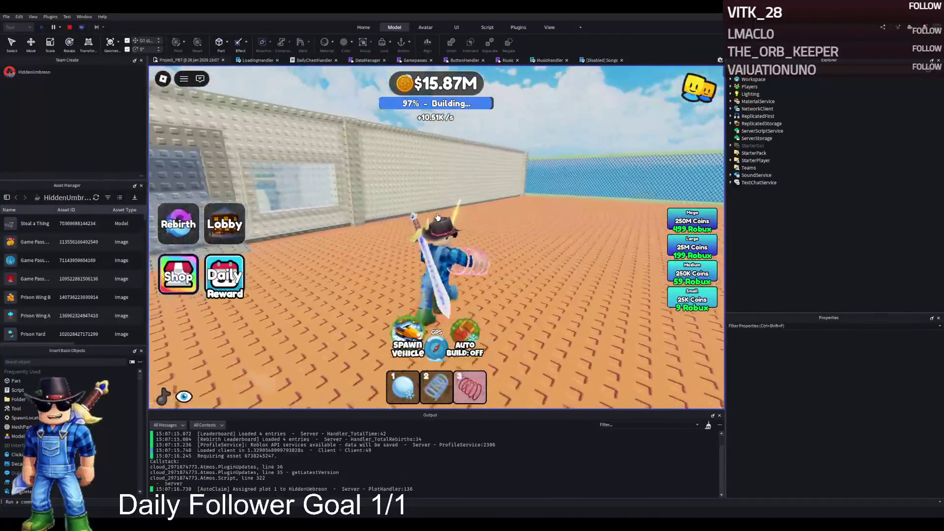
{"action": "key", "text": "w"}
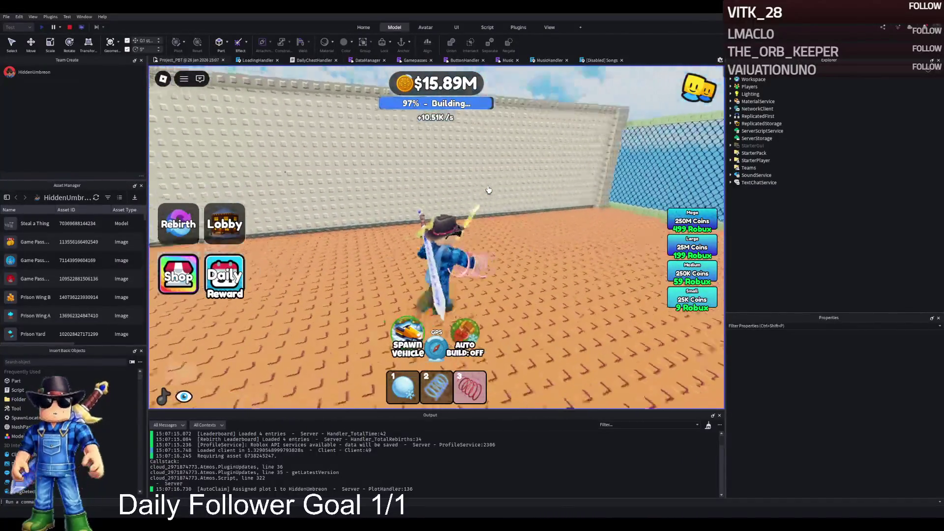
{"action": "key", "text": "a"}
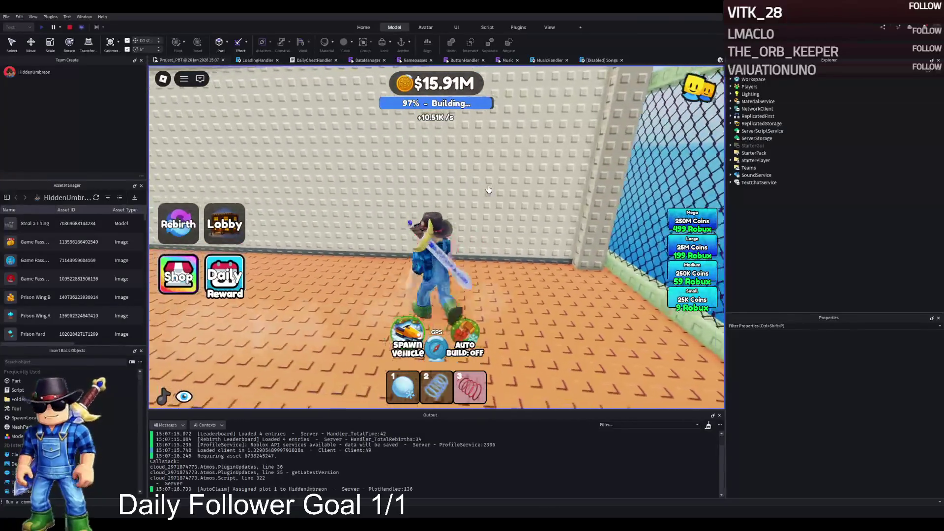
{"action": "key", "text": "w"}
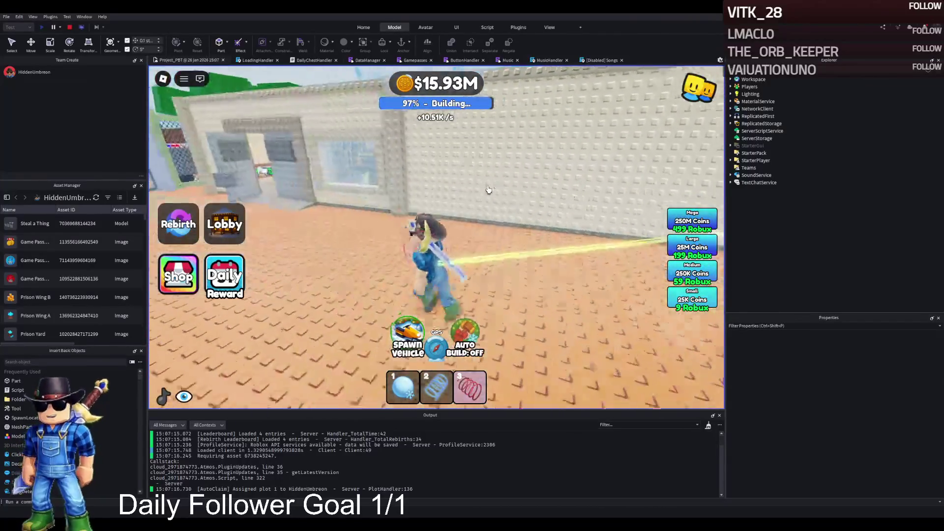
{"action": "key", "text": "w"}
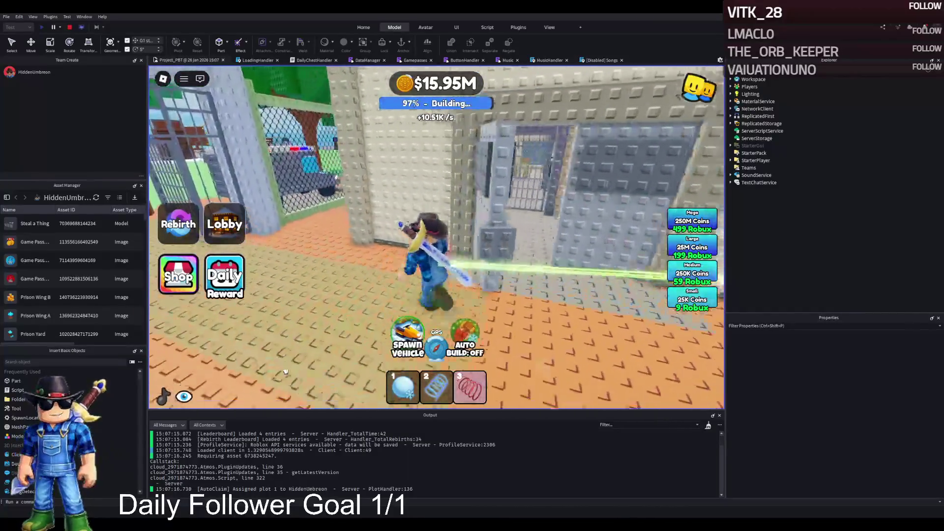
{"action": "key", "text": "w"}
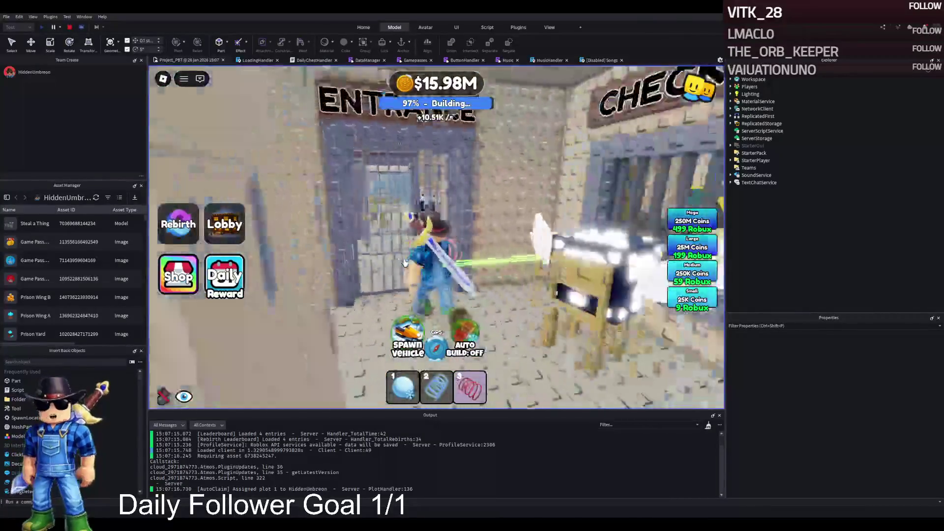
{"action": "key", "text": "w"}
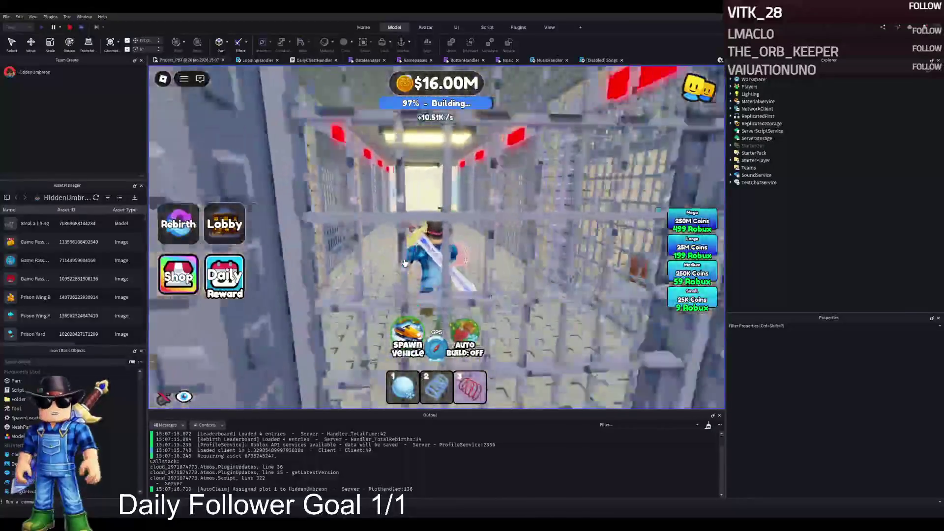
{"action": "key", "text": "w"}
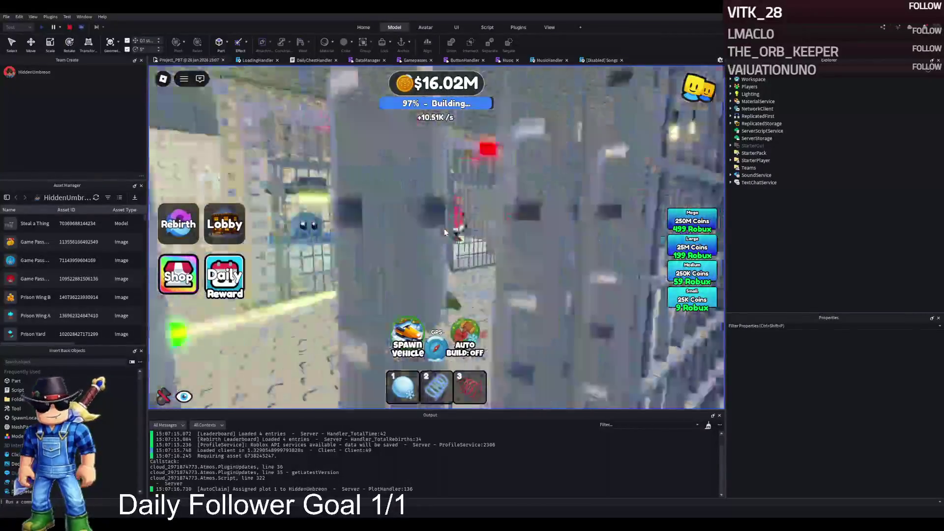
Step onto the Remove Wall pad, walk through the barred cell door, then stop the playtest.
{"action": "key", "text": "a"}
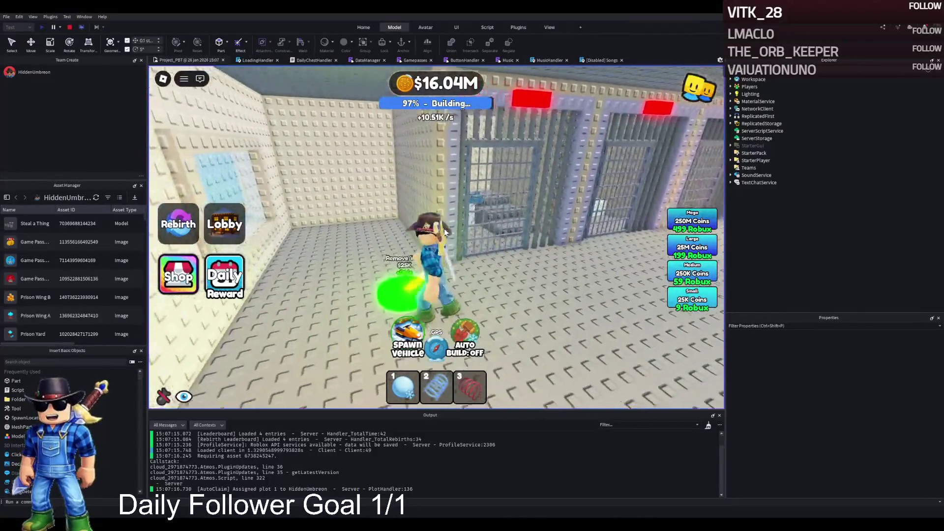
{"action": "key", "text": "w"}
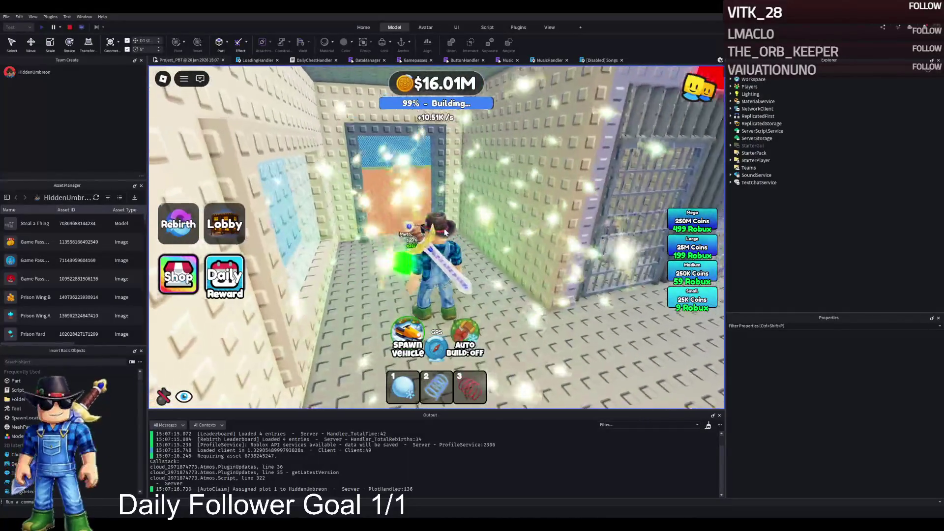
{"action": "key", "text": "w"}
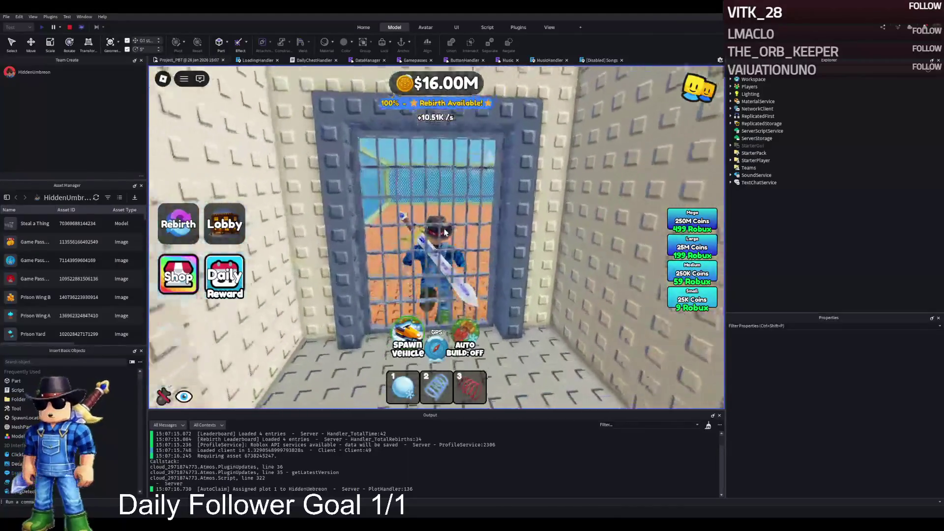
{"action": "key", "text": "s"}
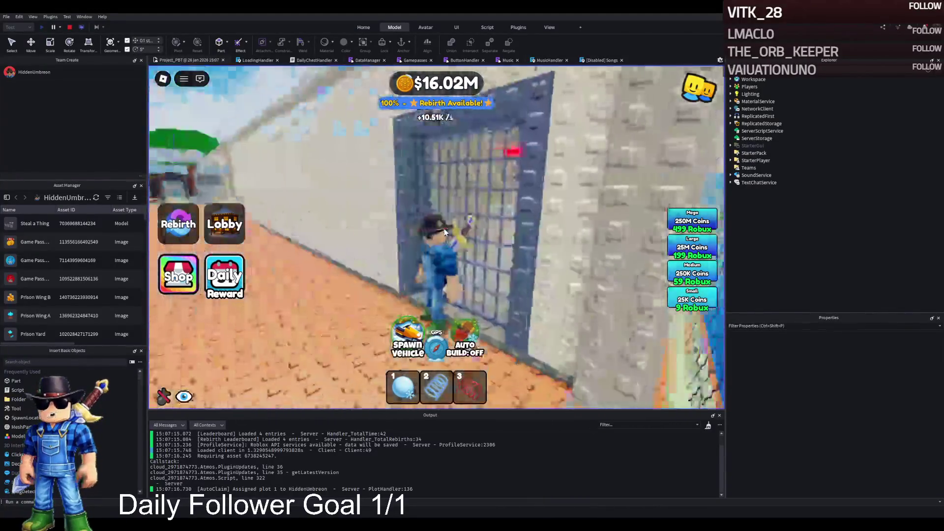
{"action": "key", "text": "a"}
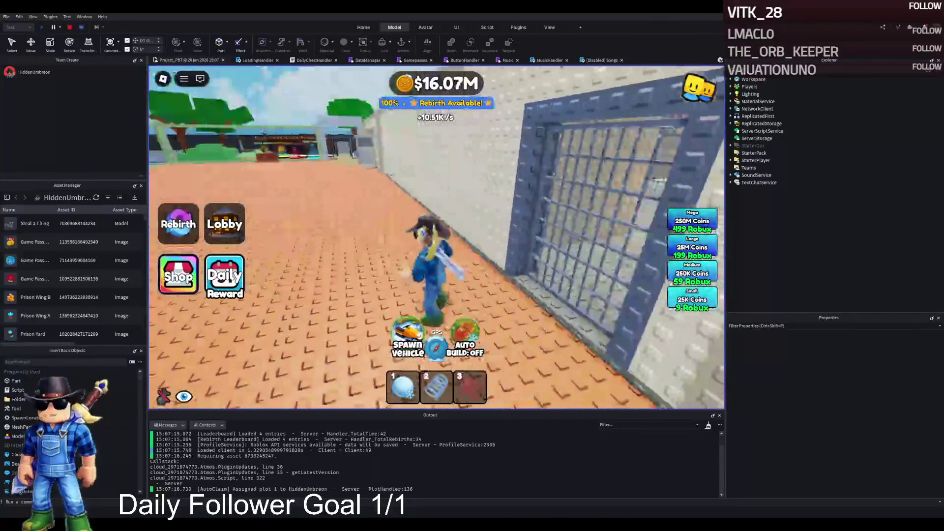
{"action": "key", "text": "shift+F5"}
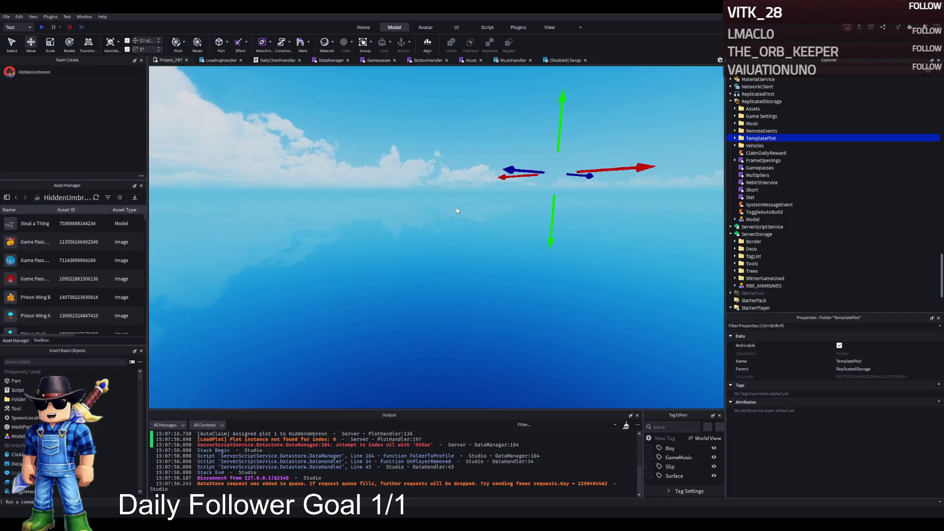
Focus the camera on model 108 and select the MetalDoor model inside model 147.
{"action": "scroll", "coordinate": [449, 207], "scroll_direction": "up", "scroll_amount": 3}
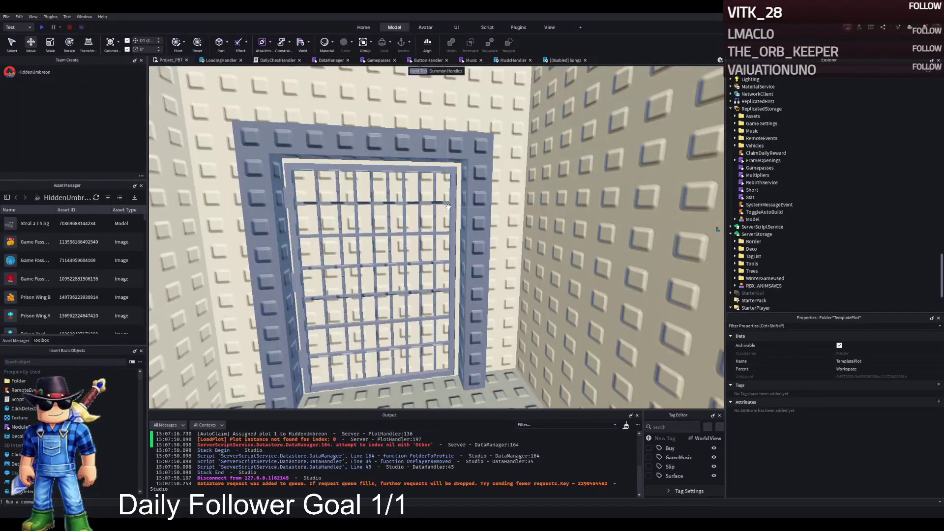
{"action": "left_click", "coordinate": [447, 206]}
{"action": "scroll", "coordinate": [448, 206], "scroll_direction": "up", "scroll_amount": 10}
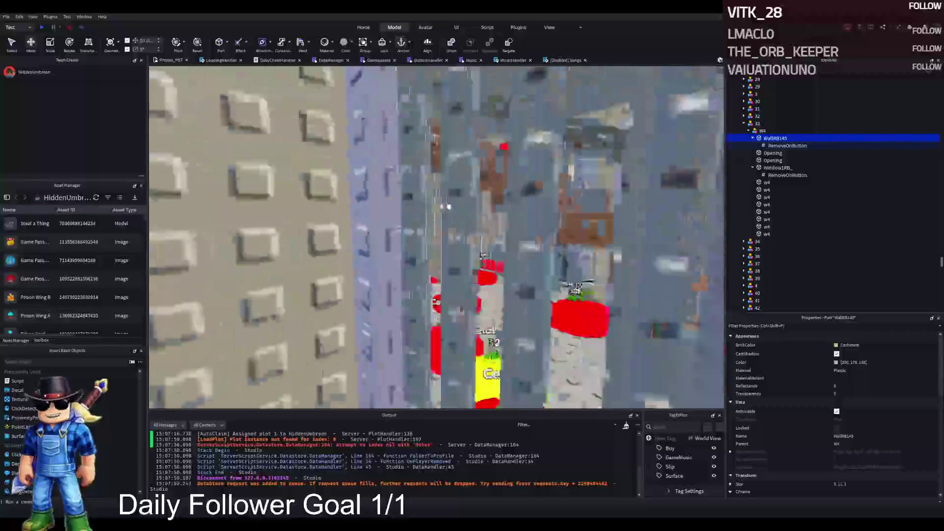
{"action": "scroll", "coordinate": [448, 206], "scroll_direction": "down", "scroll_amount": 5}
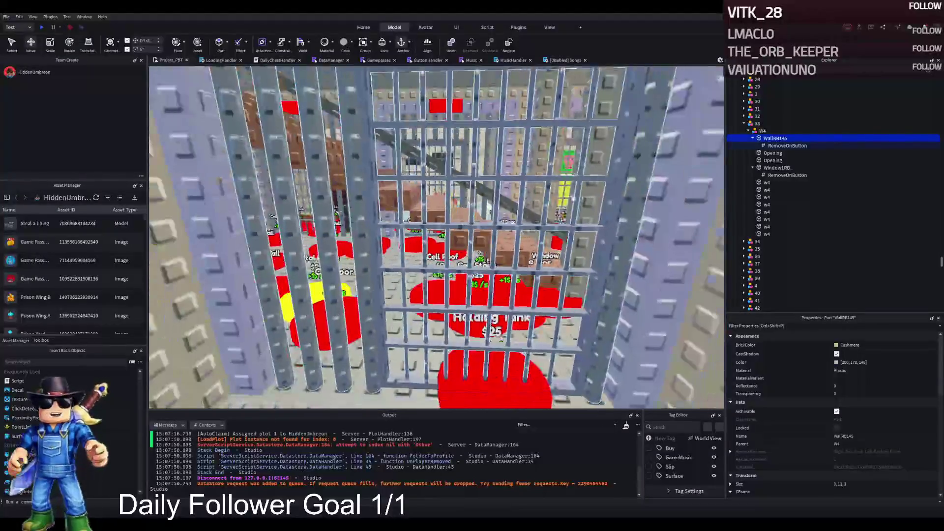
{"action": "left_click", "coordinate": [748, 131]}
{"action": "left_click", "coordinate": [748, 131]}
{"action": "left_click", "coordinate": [518, 166]}
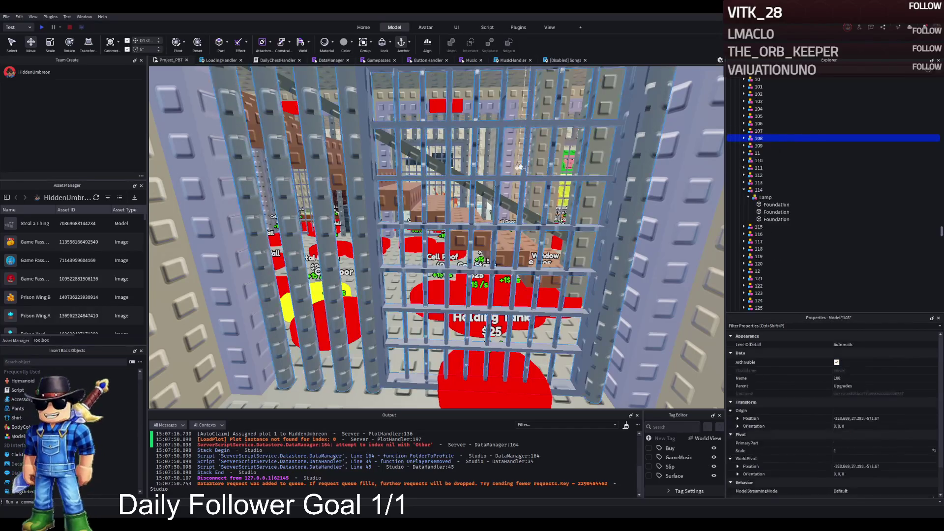
{"action": "key", "text": "f"}
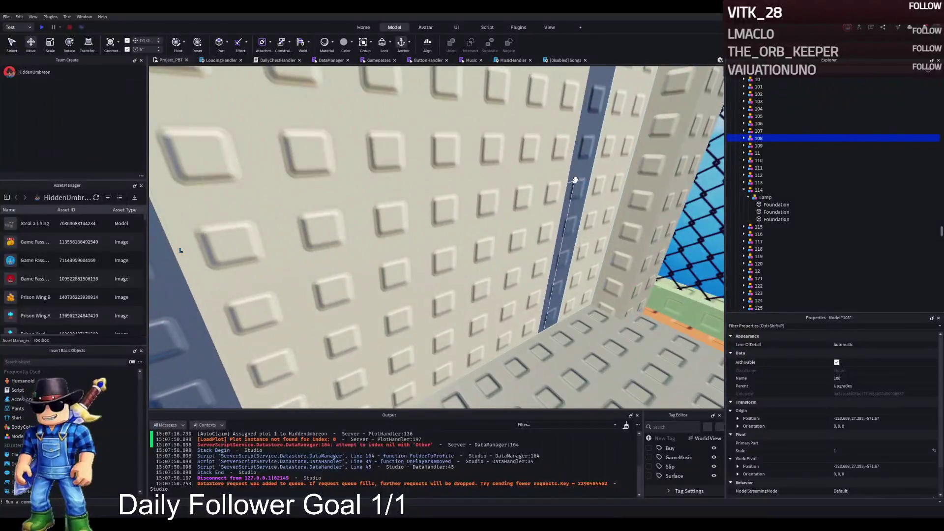
{"action": "left_click", "coordinate": [575, 180]}
{"action": "left_click", "coordinate": [761, 161]}
Rotate the MetalDoor to 0, 180, 0 and slide it to about -276.2, 6.5, -403 in the frame.
{"action": "key", "text": "f"}
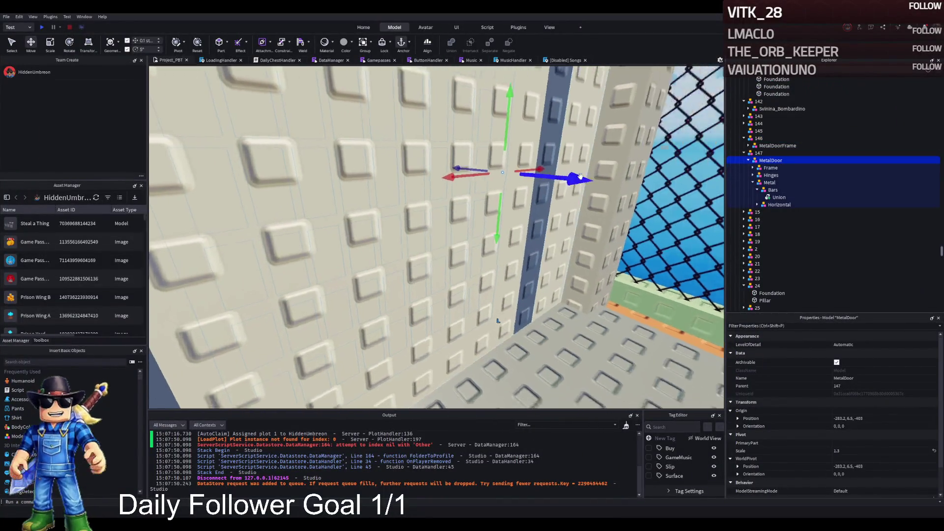
{"action": "key", "text": "ctrl+r"}
{"action": "key", "text": "ctrl+r"}
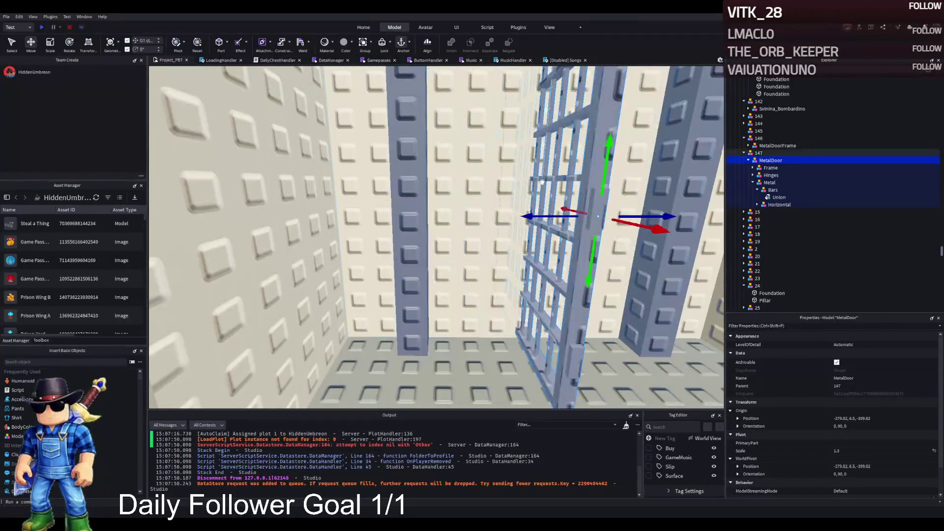
{"action": "mouse_move", "coordinate": [457, 204]}
{"action": "left_mouse_down"}
{"action": "mouse_move", "coordinate": [423, 205]}
{"action": "mouse_move", "coordinate": [452, 200]}
{"action": "left_mouse_up"}
{"action": "key", "text": "w"}
{"action": "key", "text": "d"}
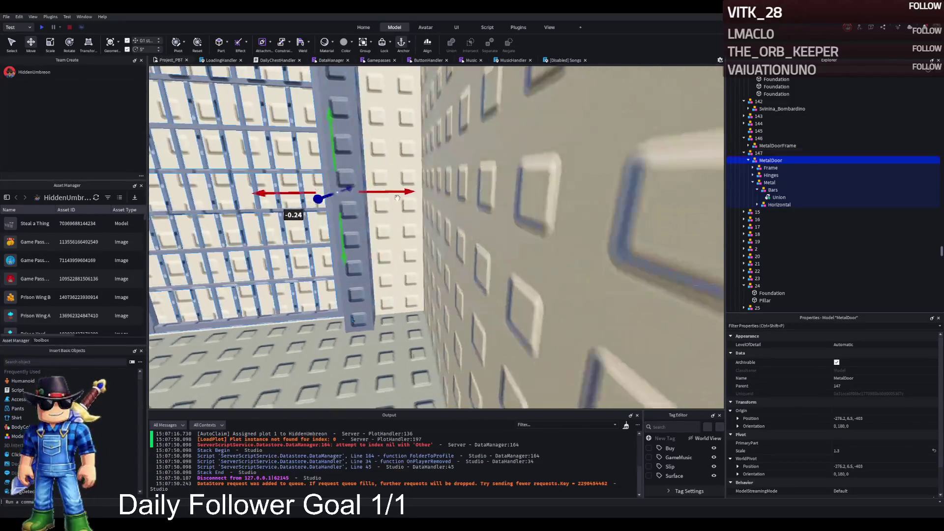
{"action": "left_click_drag", "start_coordinate": [391, 180], "coordinate": [368, 175]}
{"action": "key", "text": "d"}
{"action": "key", "text": "f"}
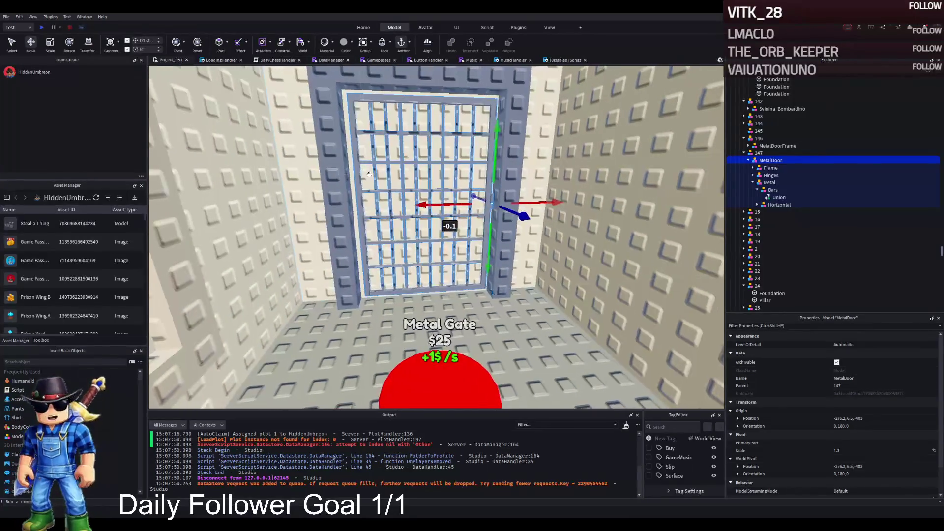
{"action": "key", "text": "Left"}
{"action": "key", "text": "Left"}
{"action": "key", "text": "Left"}
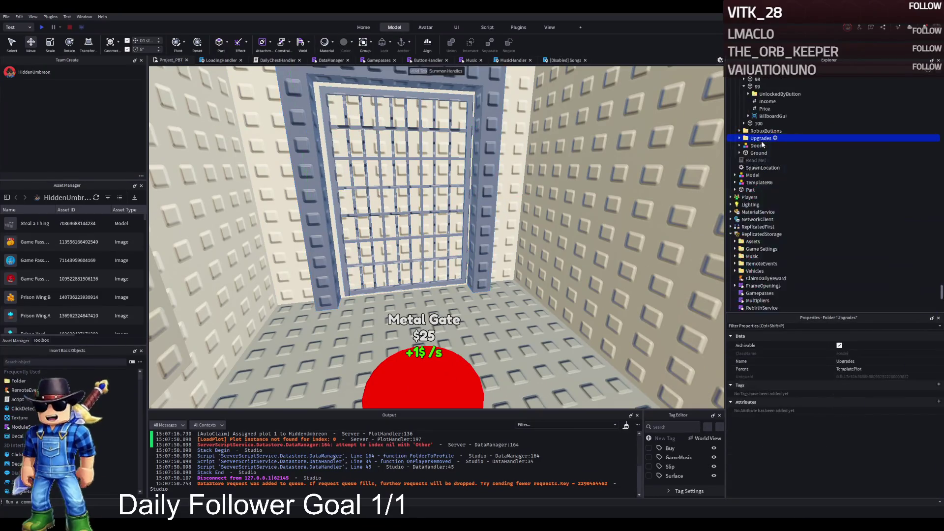
Move TemplatePlot into ReplicatedStorage and expand it to show its contents.
{"action": "left_click_drag", "start_coordinate": [752, 222], "coordinate": [752, 220]}
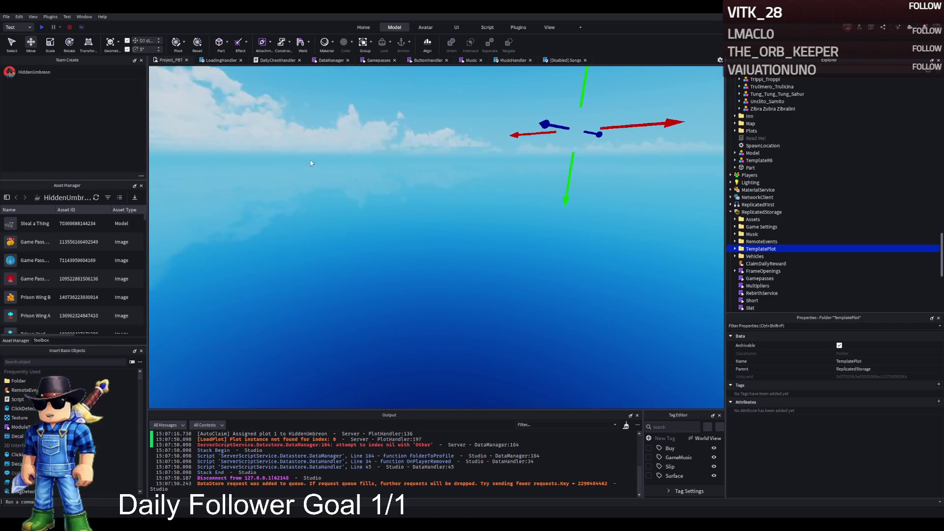
{"action": "double_click", "coordinate": [807, 249]}
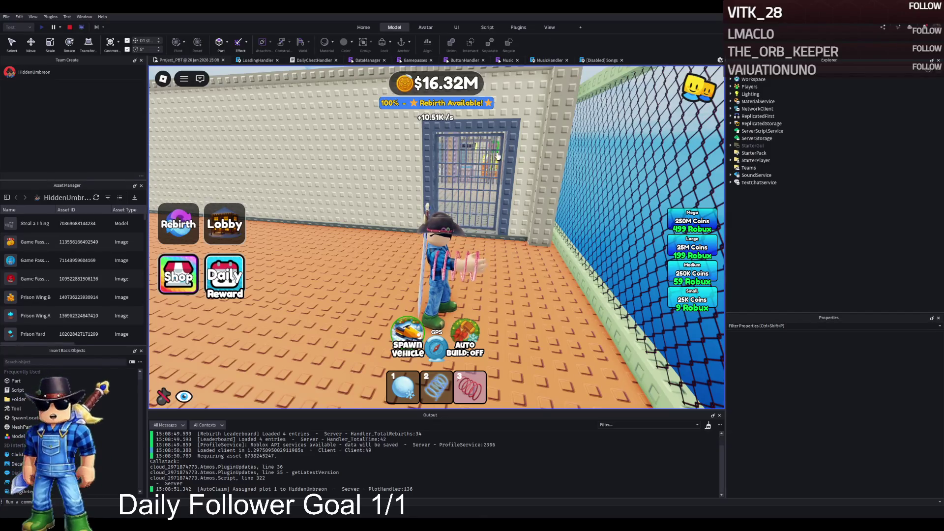
{"action": "key", "text": "w"}
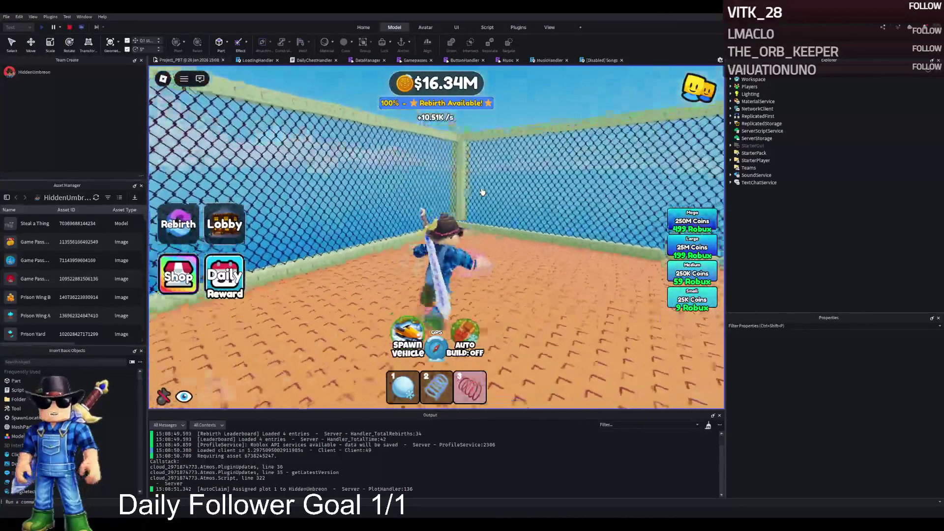
{"action": "key", "text": "s"}
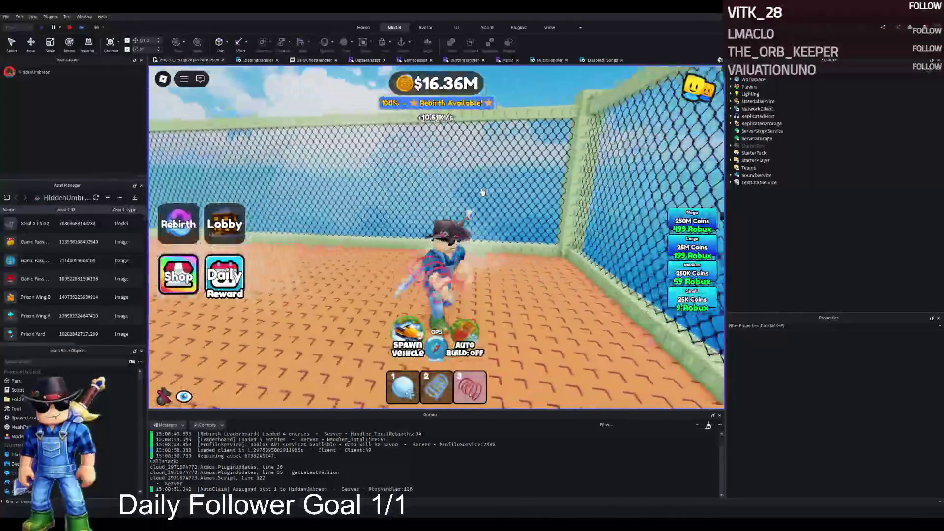
{"action": "key", "text": "a"}
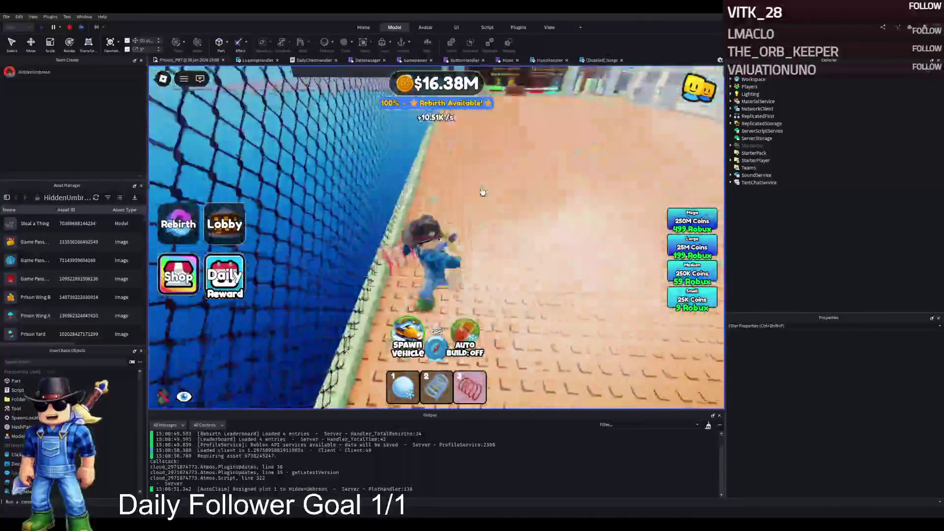
{"action": "key", "text": "w"}
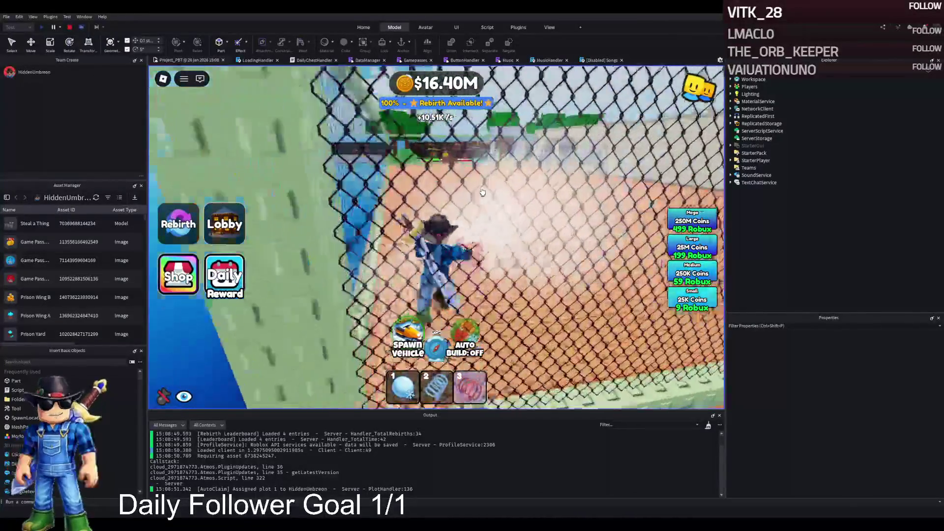
{"action": "key", "text": "w"}
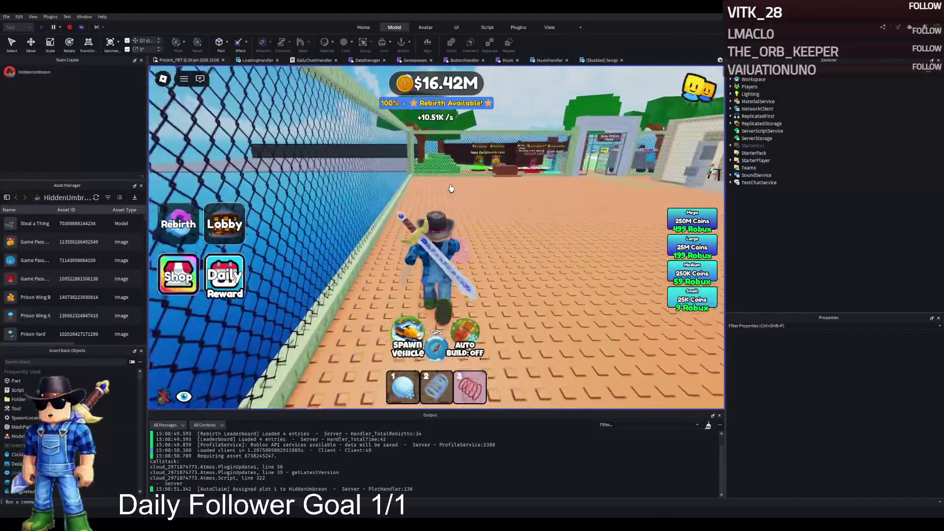
{"action": "key", "text": "w"}
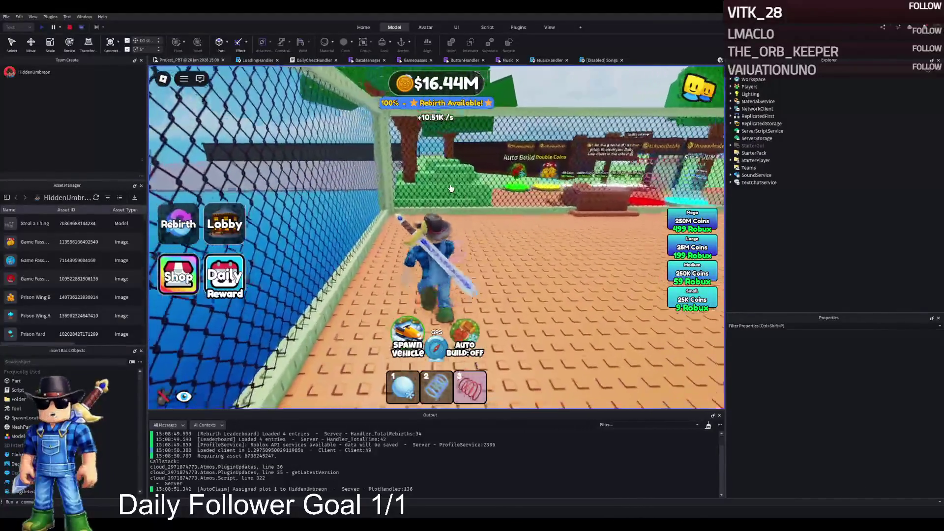
{"action": "key", "text": "w"}
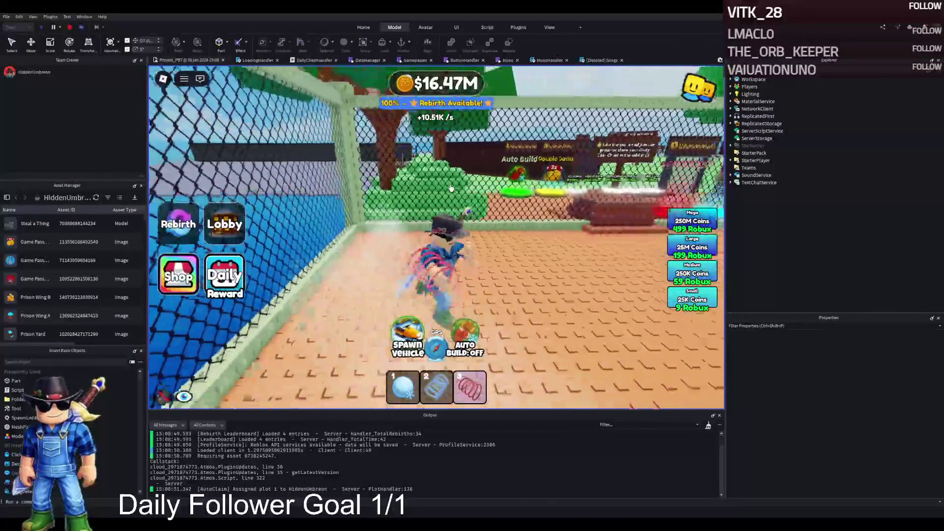
{"action": "key", "text": "w"}
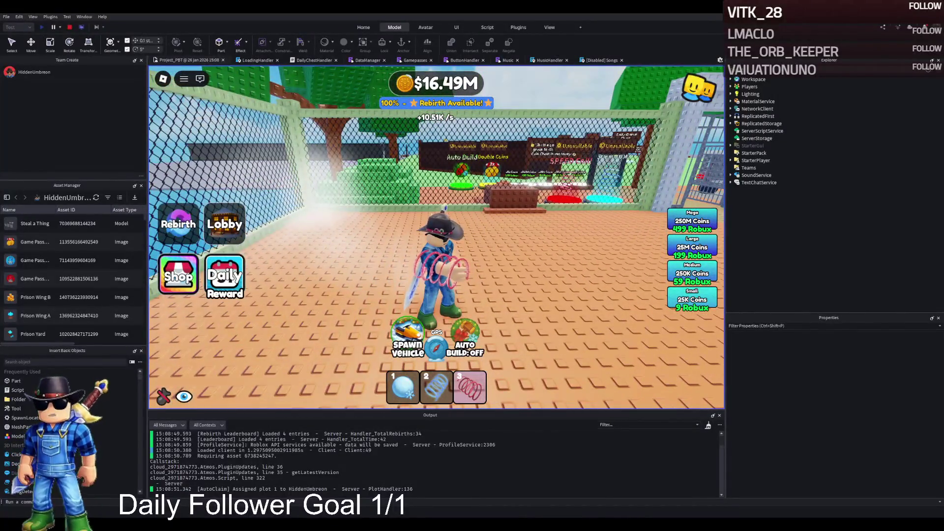
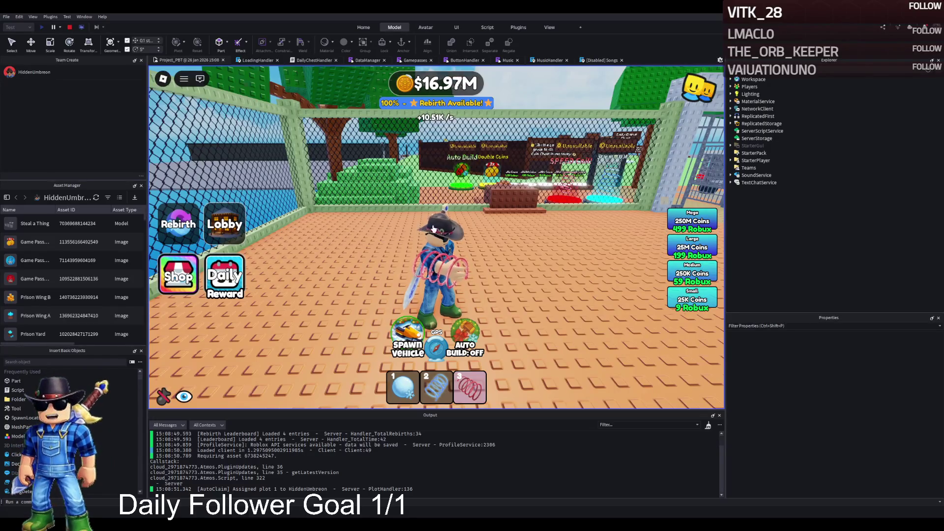
Run the avatar from the yard toward the grey prison wall and left along it.
{"action": "key", "text": "w"}
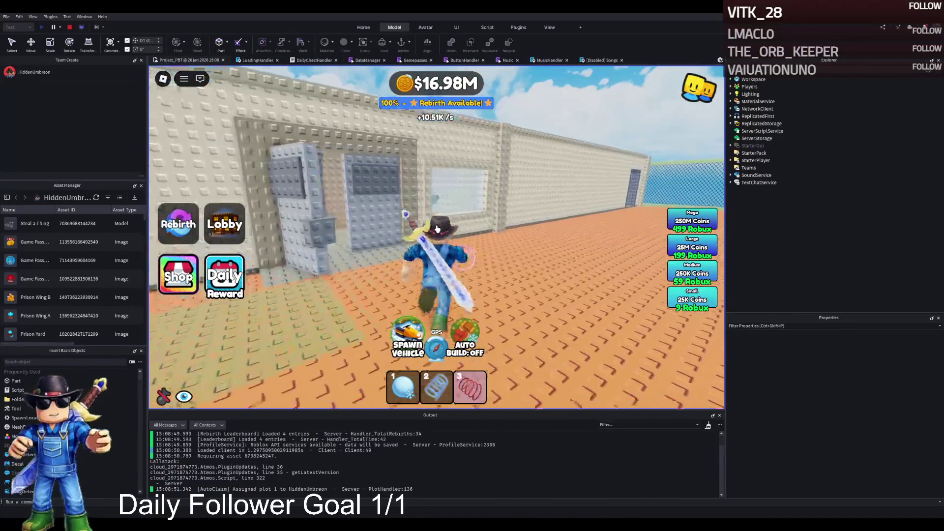
{"action": "key", "text": "a"}
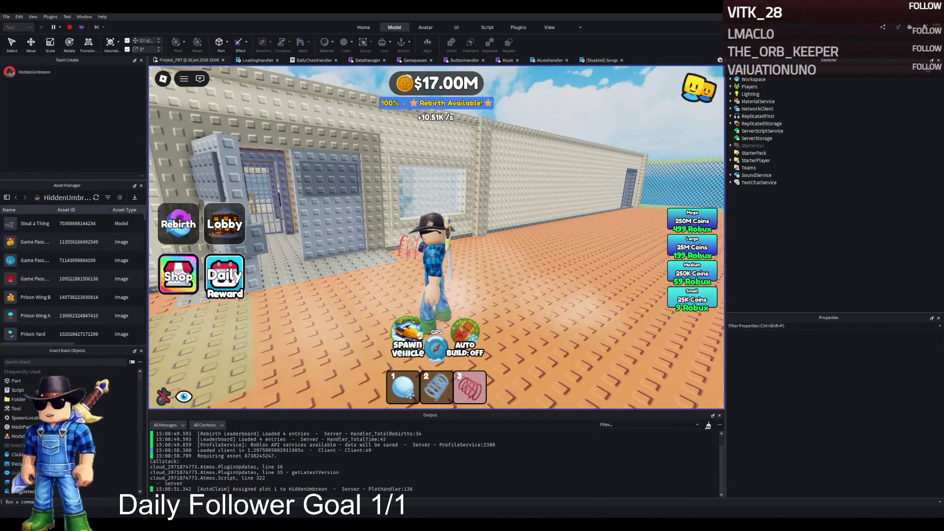
Walk through the Visitation Room and the corridor up to the cell bars.
{"action": "key", "text": "w"}
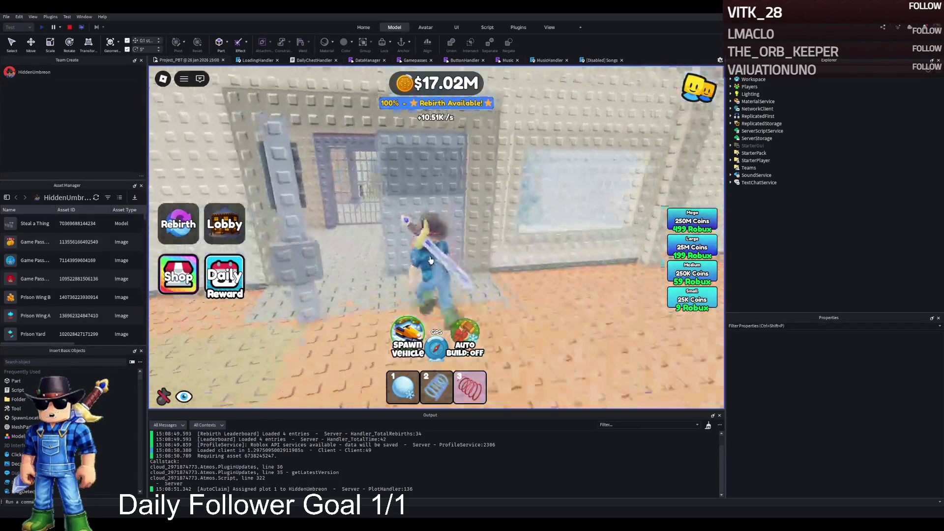
{"action": "key", "text": "w"}
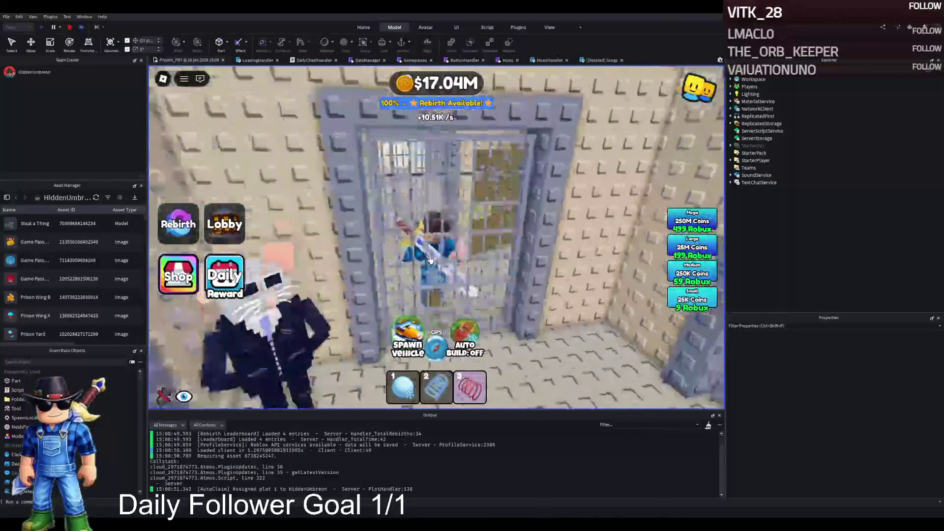
{"action": "key", "text": "w"}
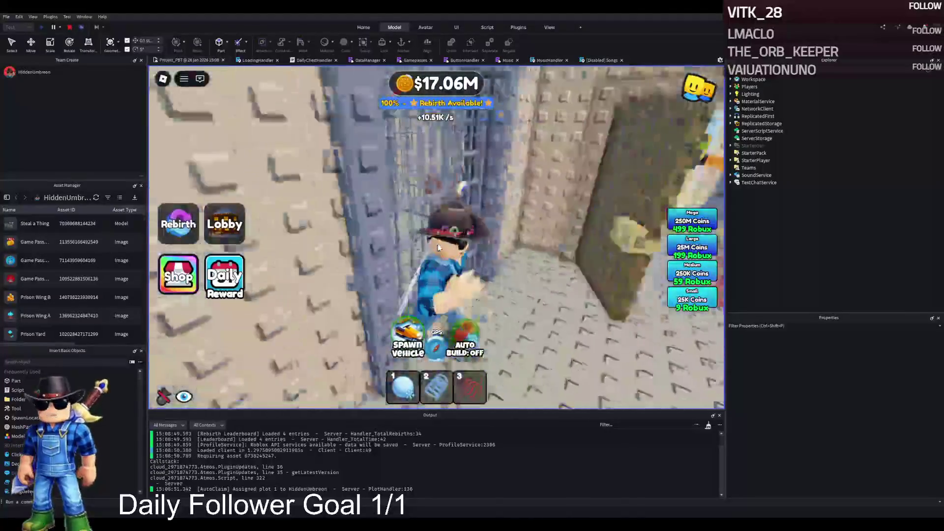
{"action": "key", "text": "w"}
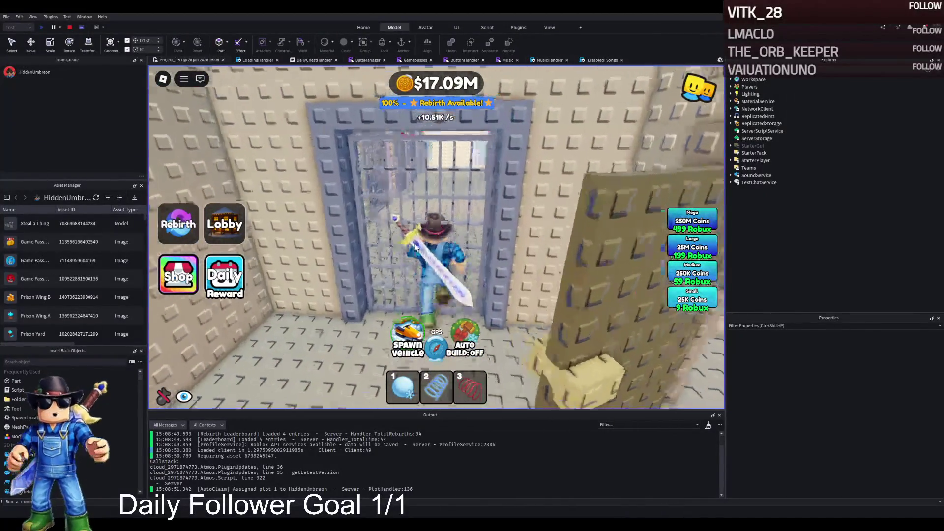
{"action": "key", "text": "w"}
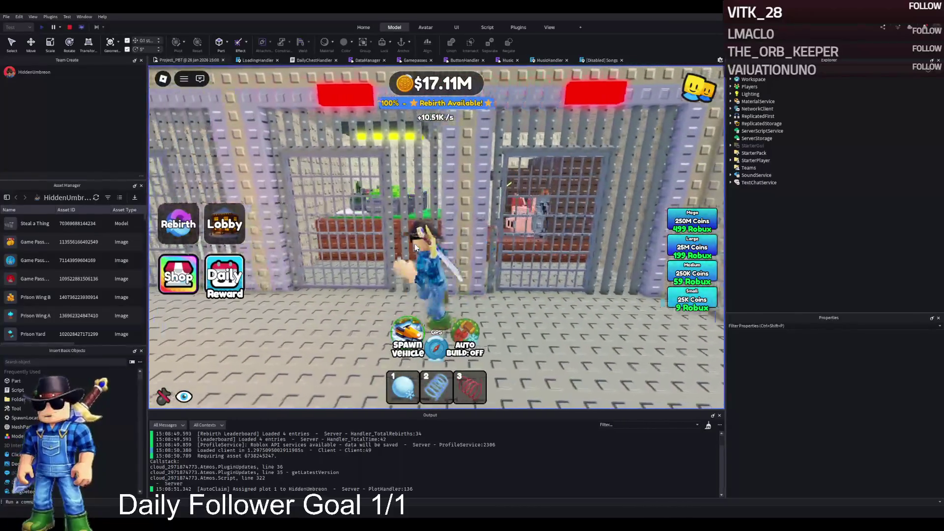
{"action": "key", "text": "w"}
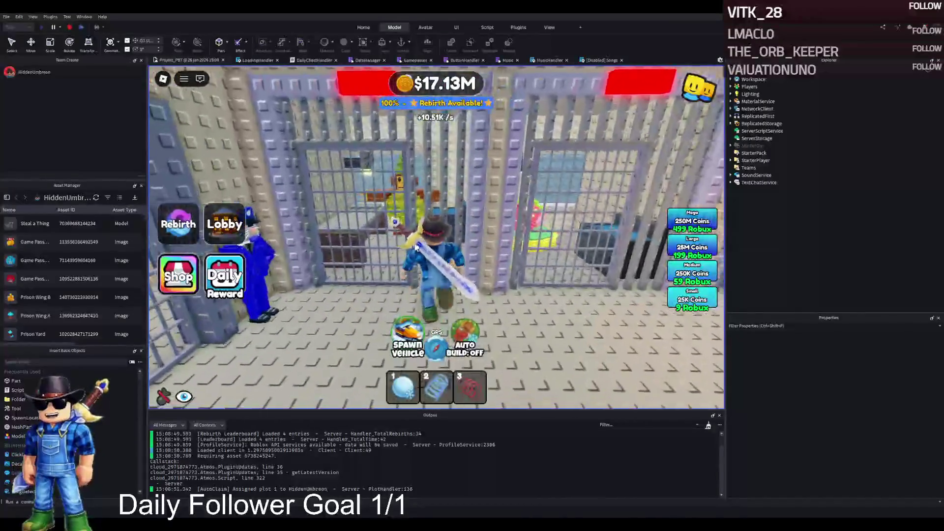
{"action": "key", "text": "w"}
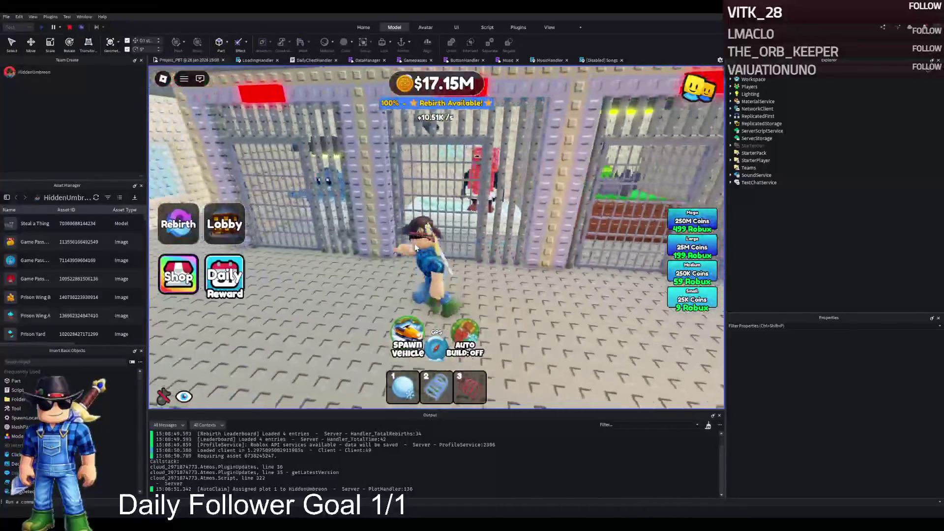
{"action": "key", "text": "w"}
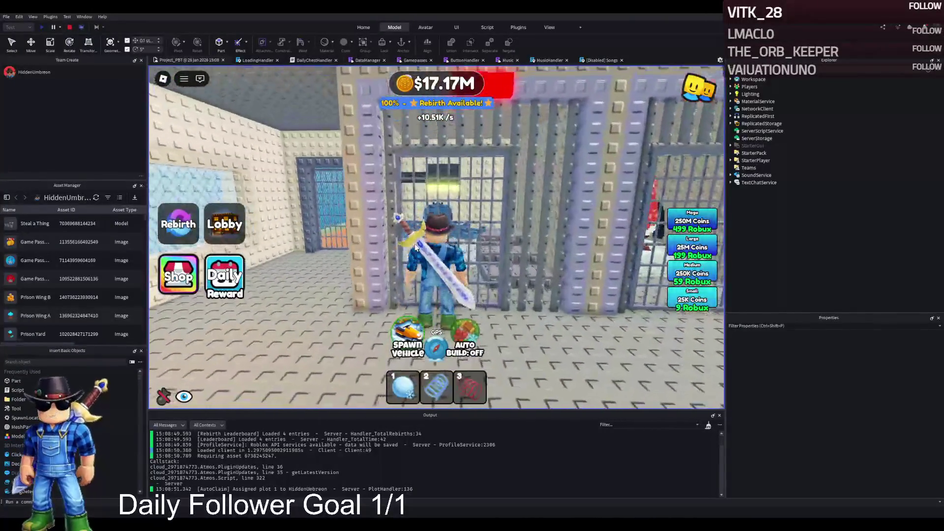
Back out of the cell and walk left along the bars toward the dog's cell.
{"action": "key", "text": "s"}
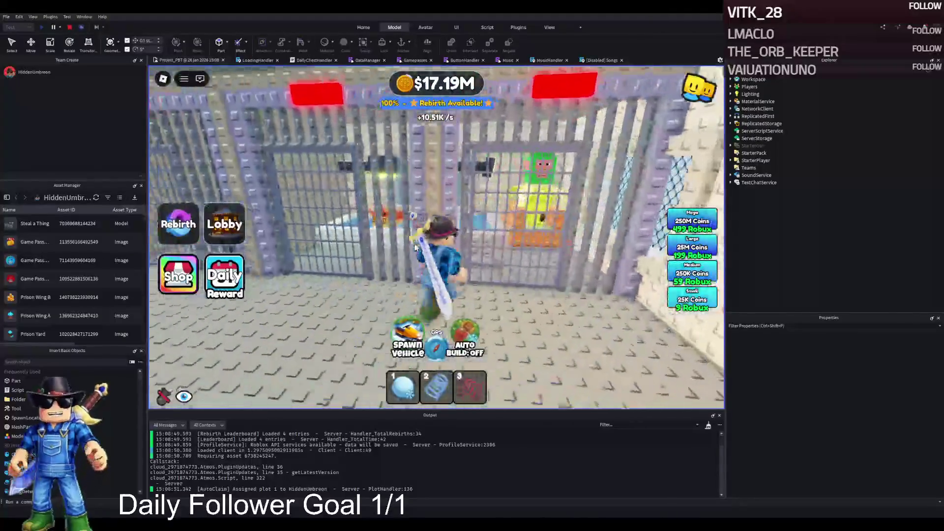
{"action": "key", "text": "s"}
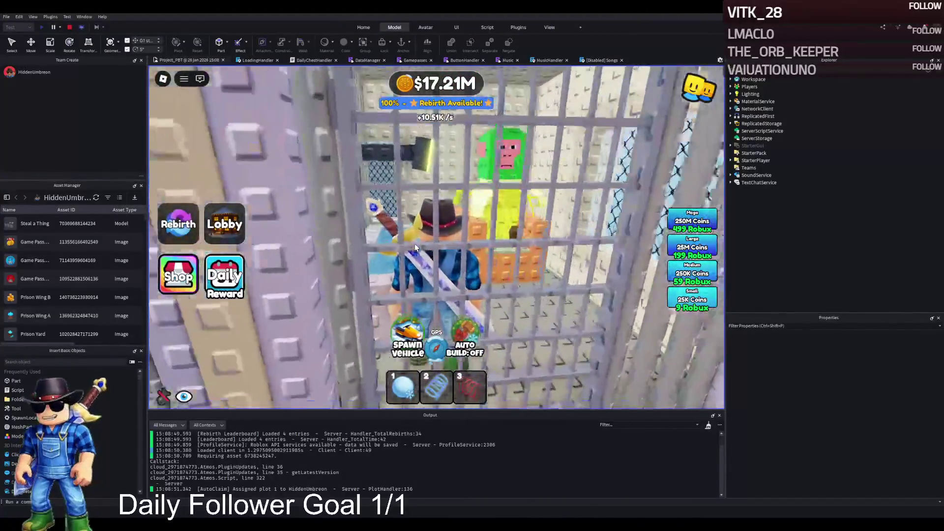
{"action": "key", "text": "d"}
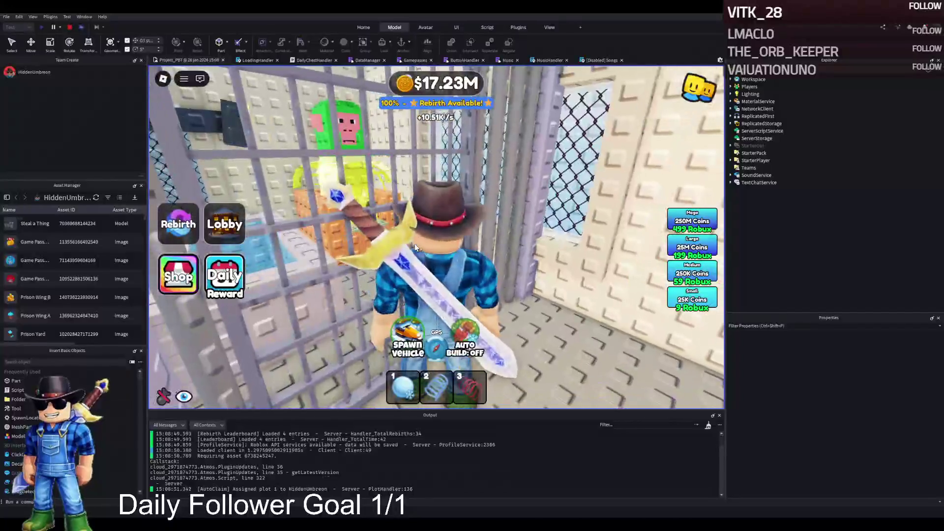
{"action": "key", "text": "a"}
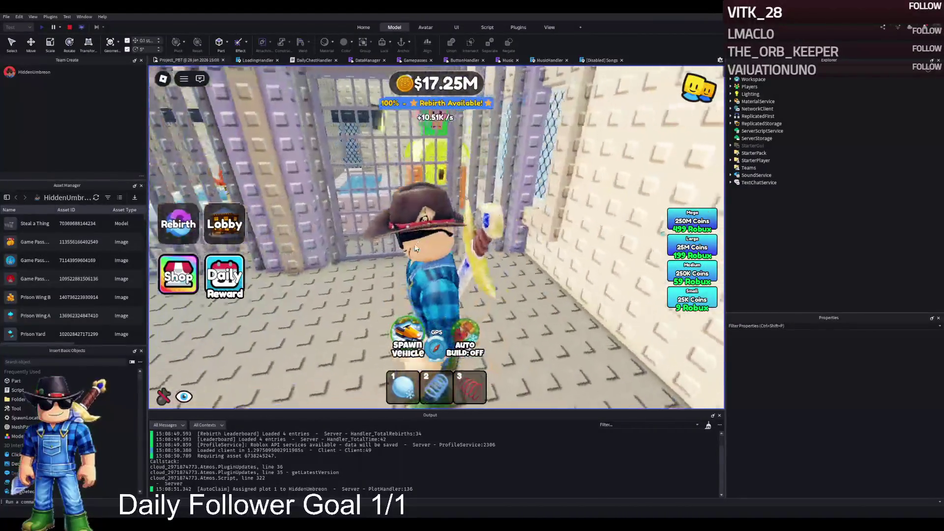
{"action": "key", "text": "a"}
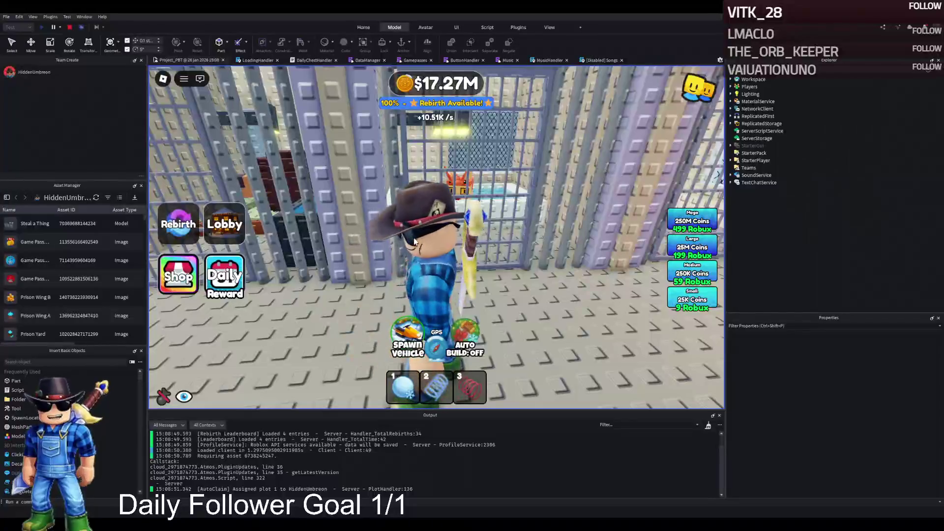
{"action": "key", "text": "s"}
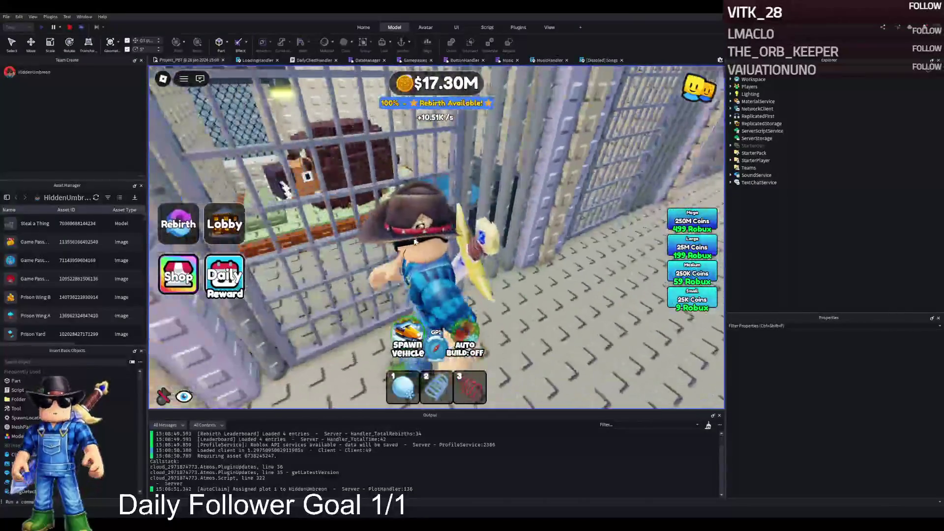
{"action": "key", "text": "w"}
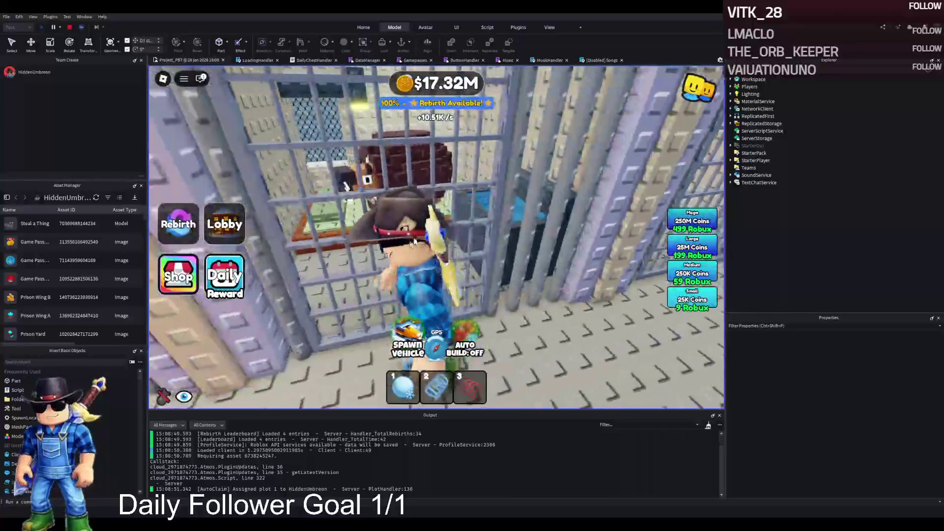
{"action": "key", "text": "d"}
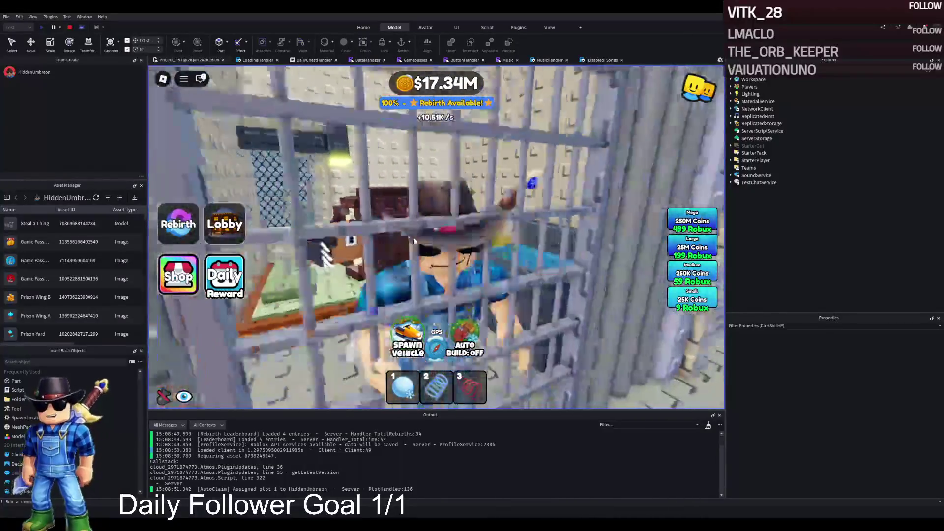
Approach the cell bars and sidestep along them to the pig's cell.
{"action": "key", "text": "w"}
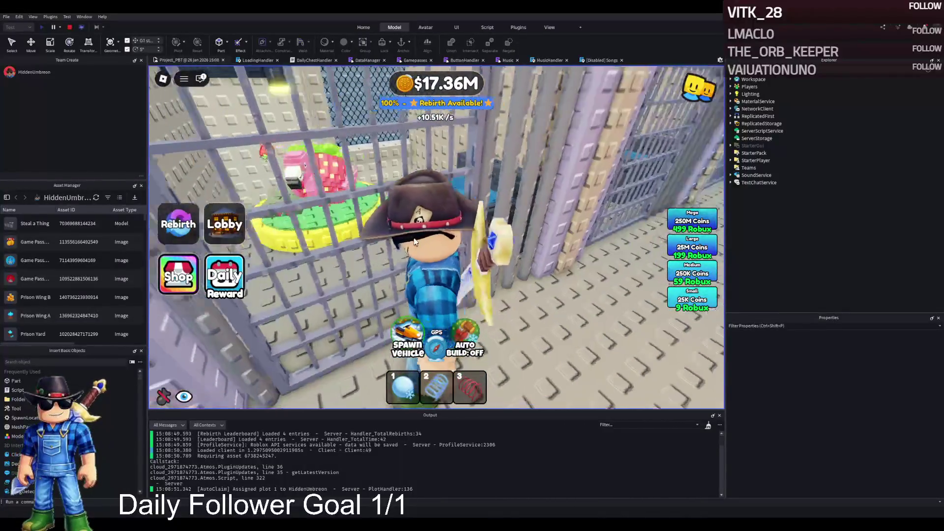
{"action": "key", "text": "w"}
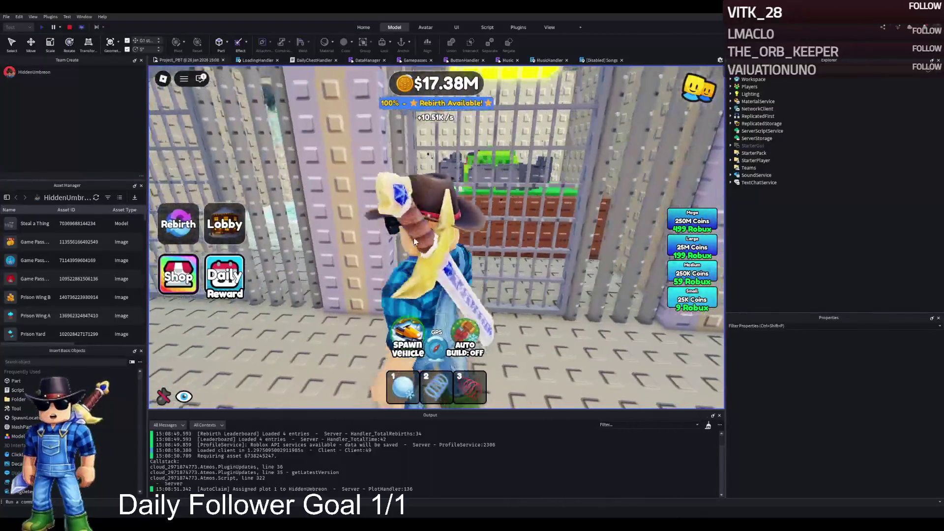
{"action": "key", "text": "s"}
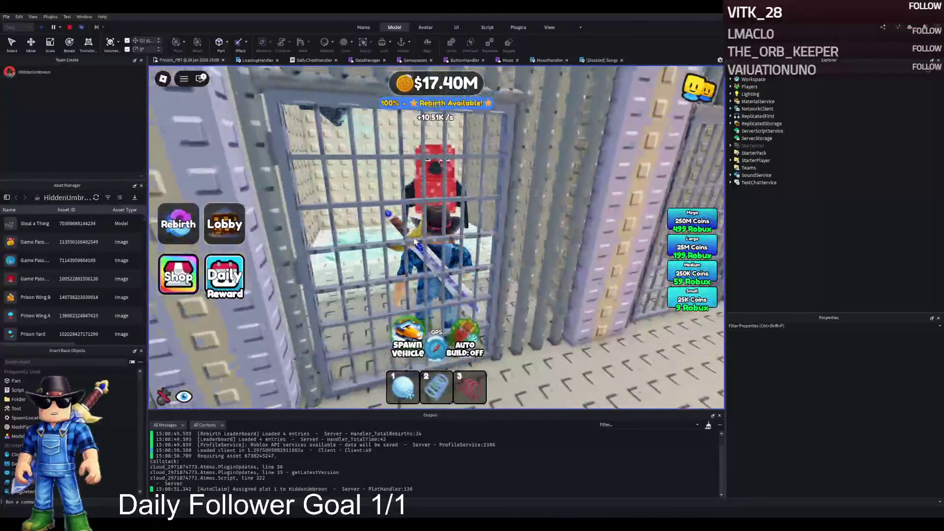
{"action": "key", "text": "w"}
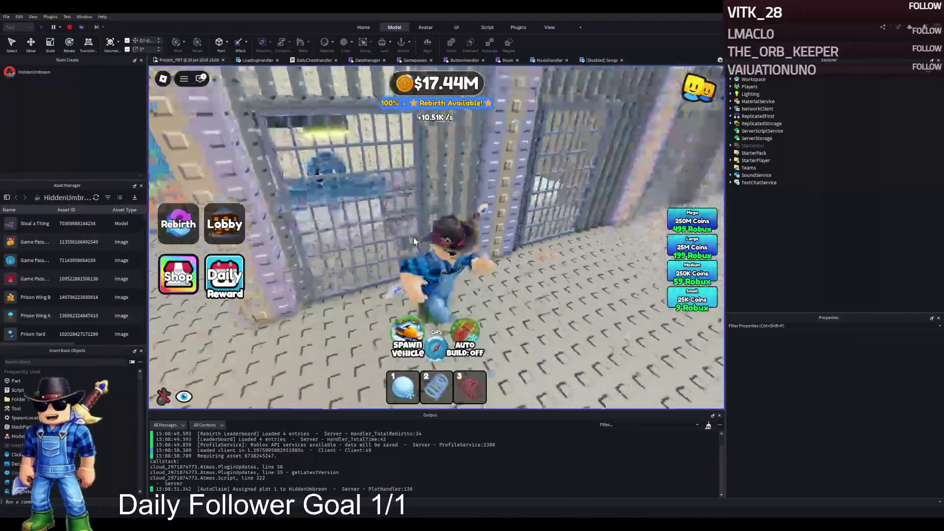
{"action": "key", "text": "d"}
{"action": "key", "text": "w"}
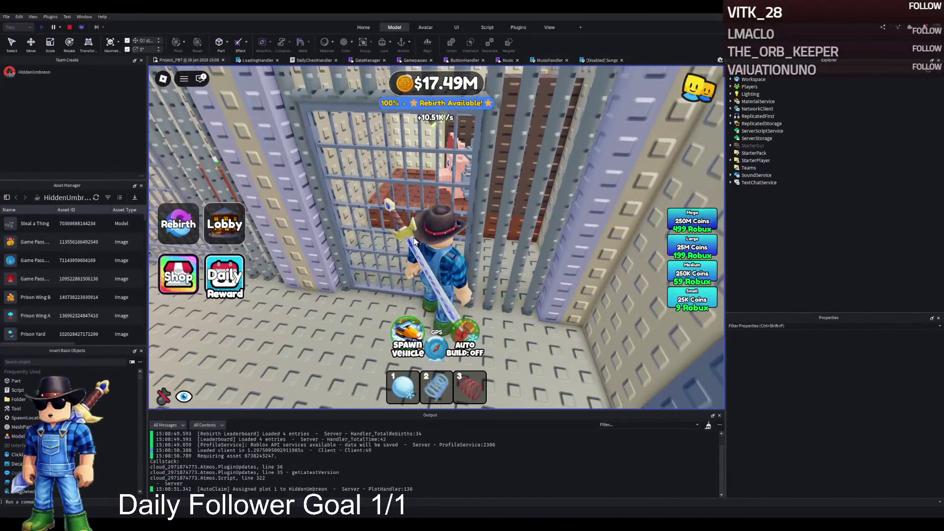
{"action": "key", "text": "a"}
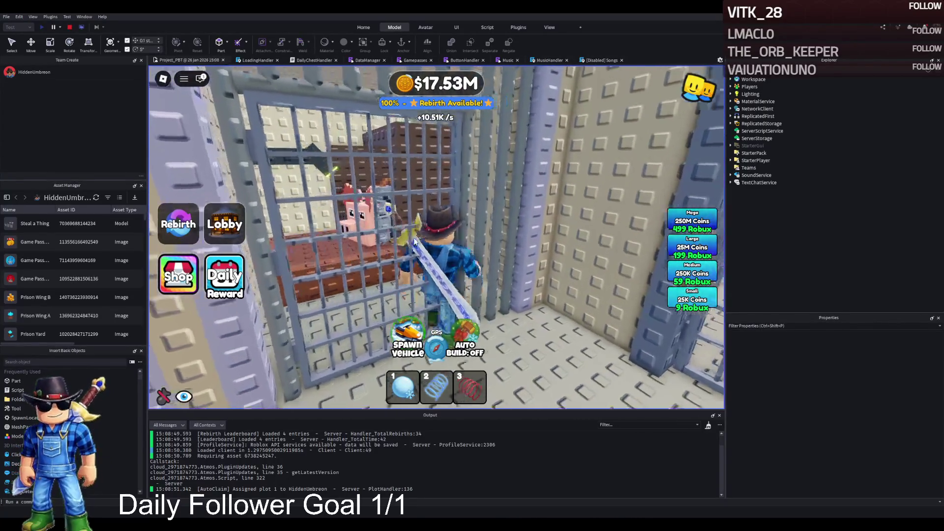
{"action": "key", "text": "w"}
{"action": "key", "text": "s"}
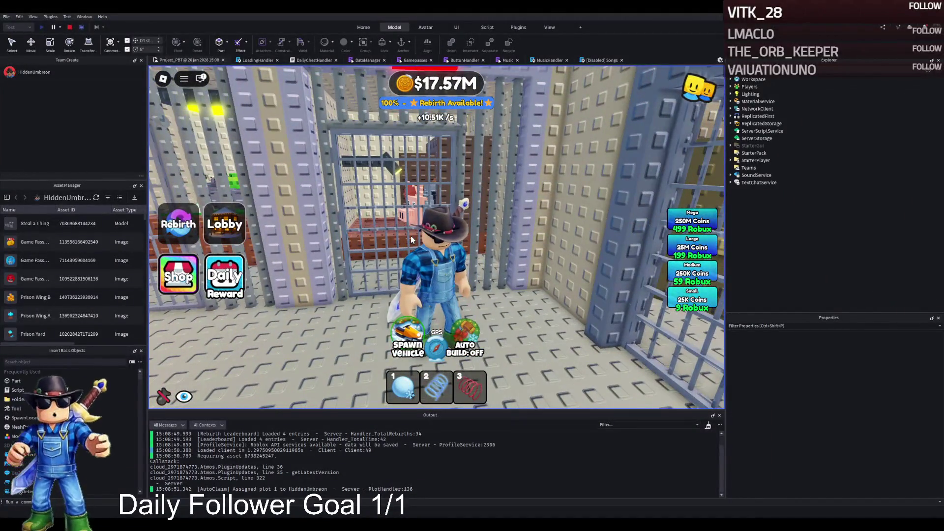
Walk the character back and forth along the corridor beside the cell bars.
{"action": "key", "text": "d"}
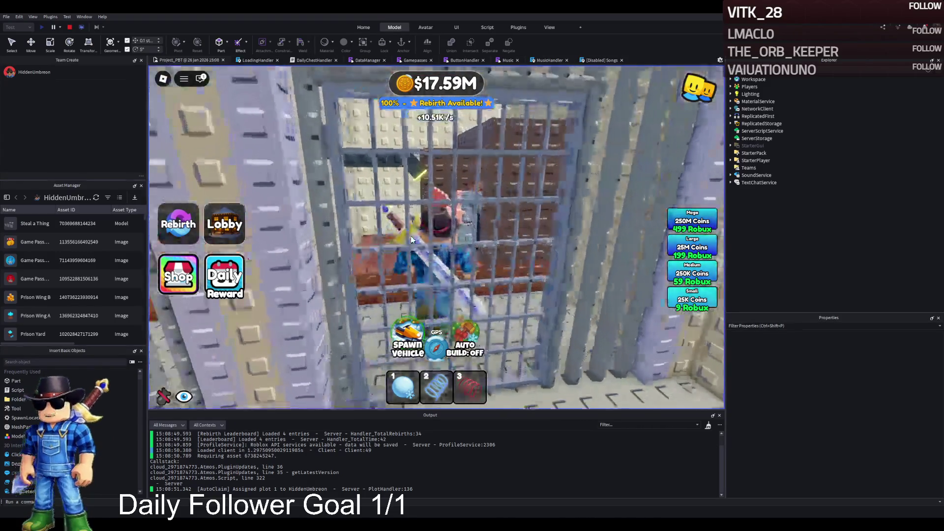
{"action": "key", "text": "s"}
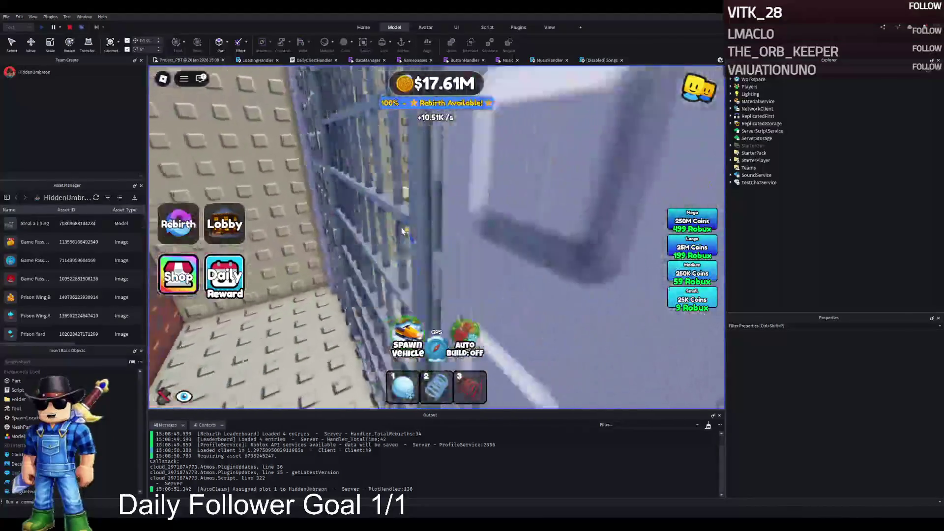
{"action": "key", "text": "w"}
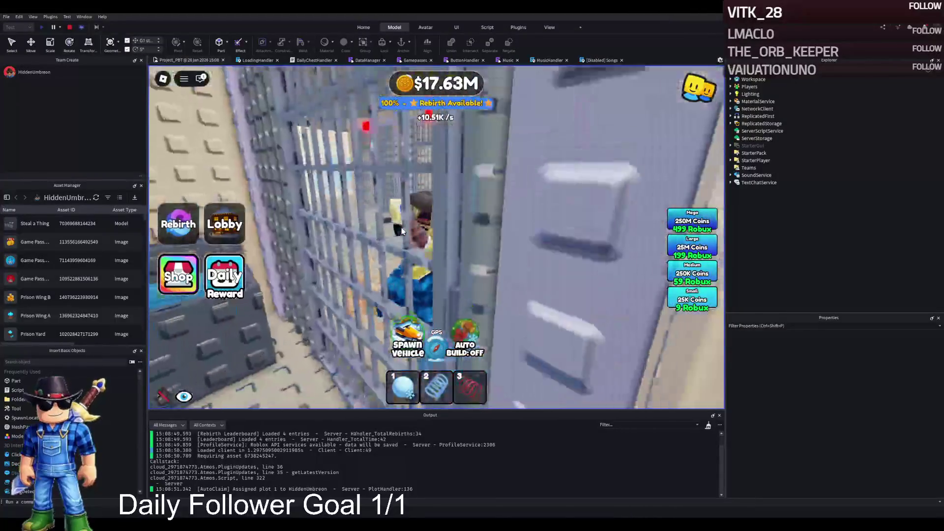
{"action": "key", "text": "s"}
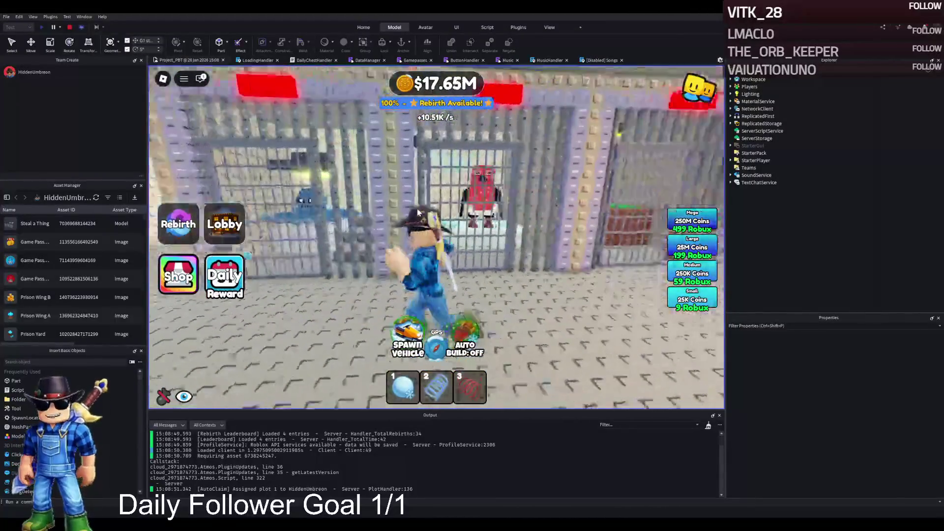
{"action": "key", "text": "w"}
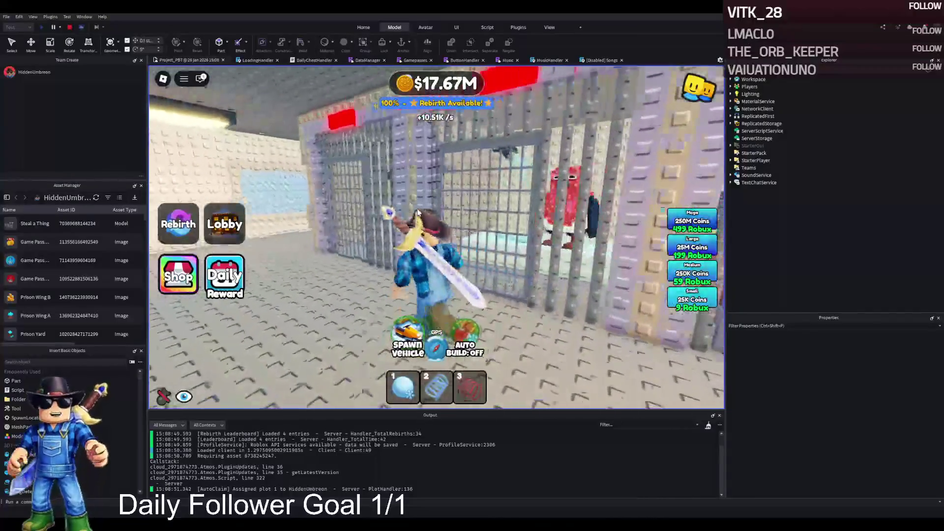
Cross to a different cell gate, face the camera, and rotate the view toward the guarded corridor.
{"action": "key", "text": "w"}
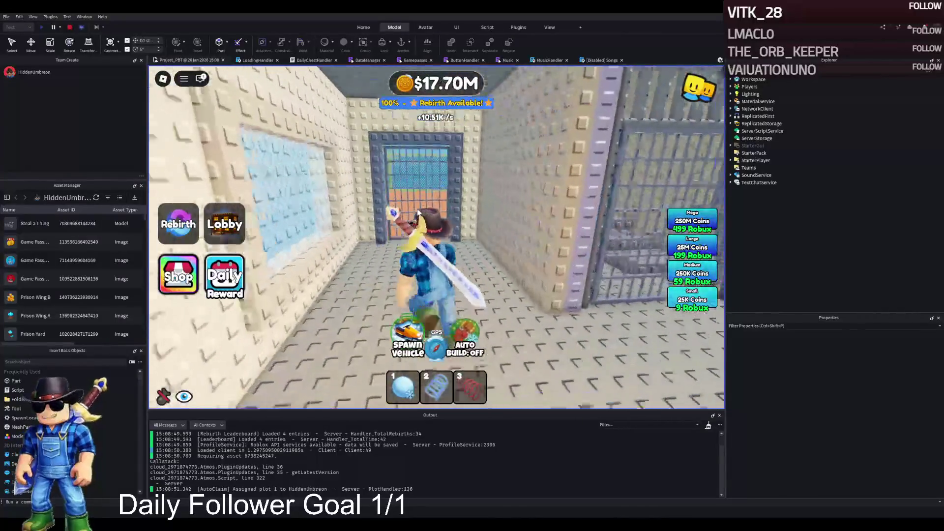
{"action": "key", "text": "w"}
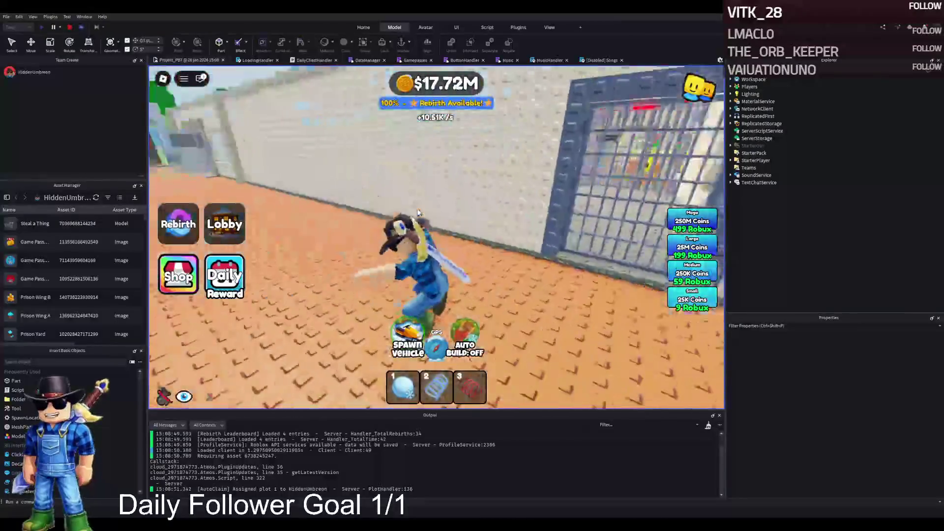
{"action": "key", "text": "w"}
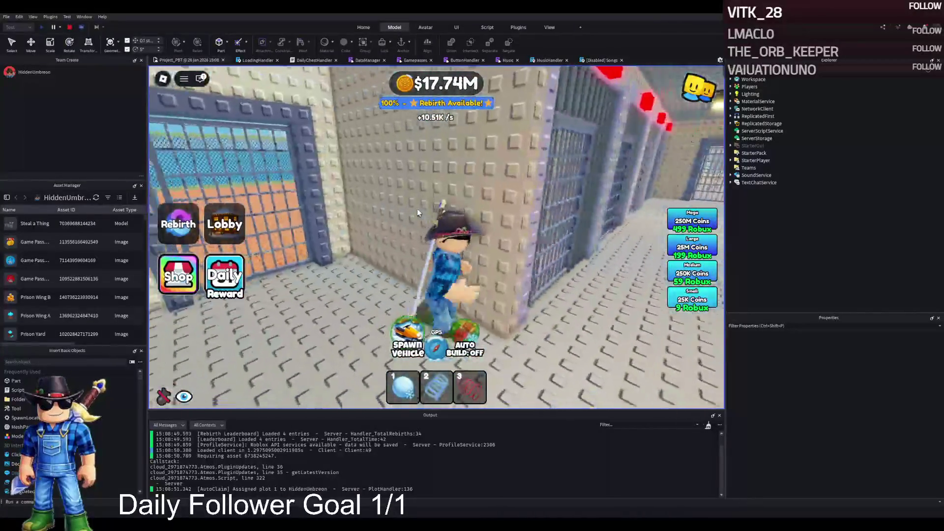
{"action": "key", "text": "s"}
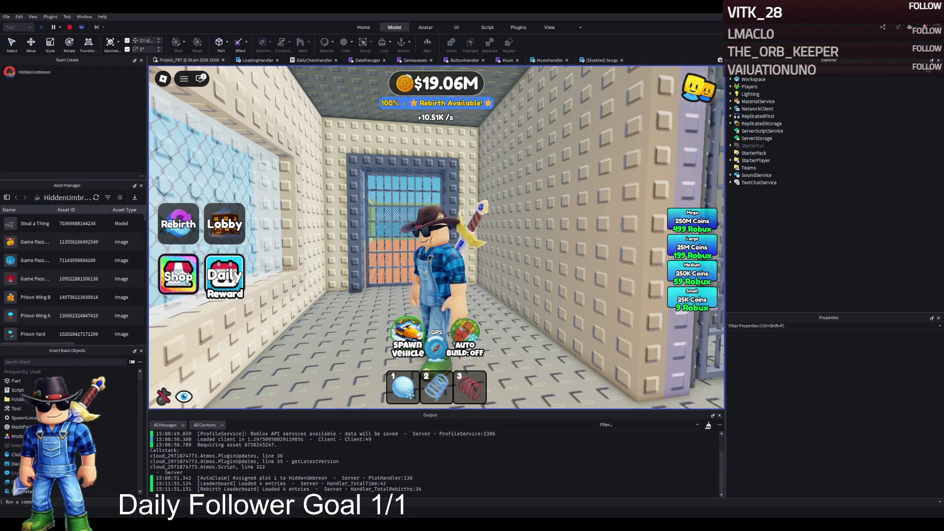
{"action": "left_click_drag", "start_coordinate": [192, 278], "coordinate": [261, 259]}
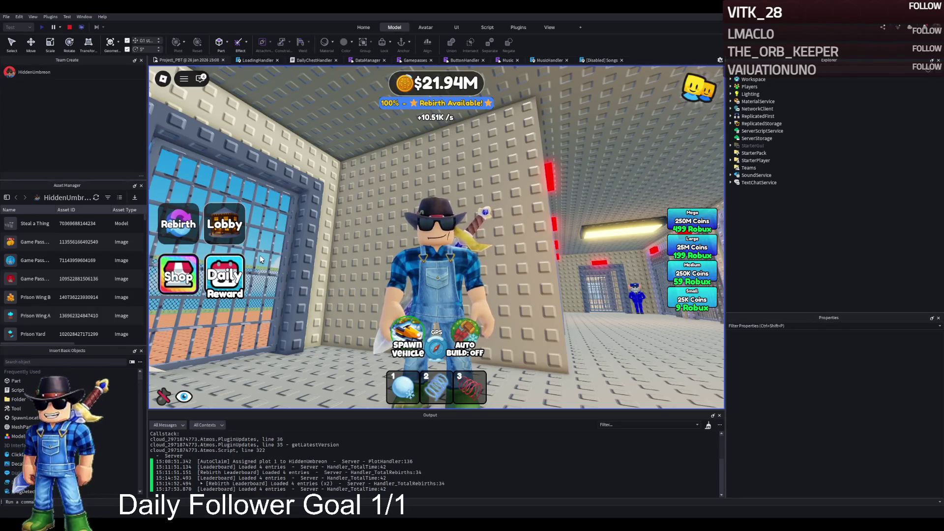
Stop the running playtest from the Test toolbar.
{"action": "left_click", "coordinate": [69, 27]}
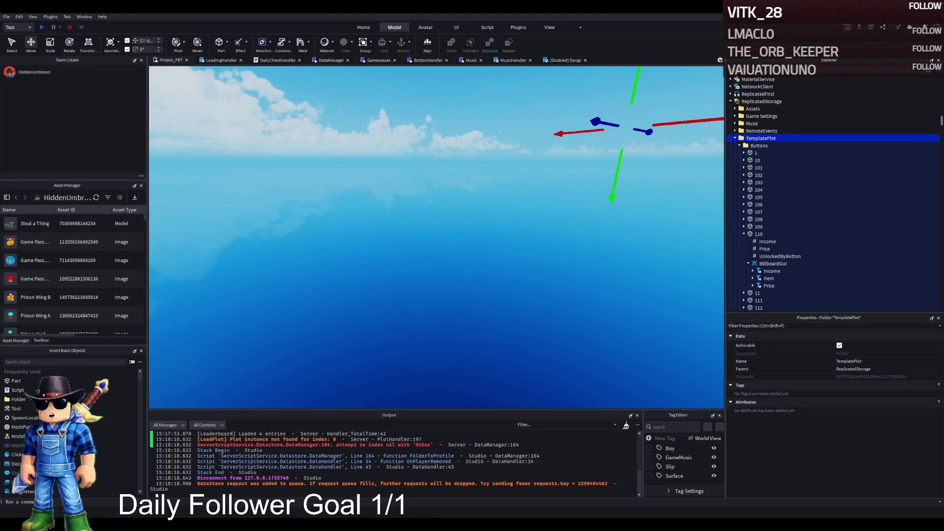
Filter Explorer by 'leader' and open the leaderstats script.
{"action": "scroll", "coordinate": [751, 87], "scroll_direction": "down", "scroll_amount": 3}
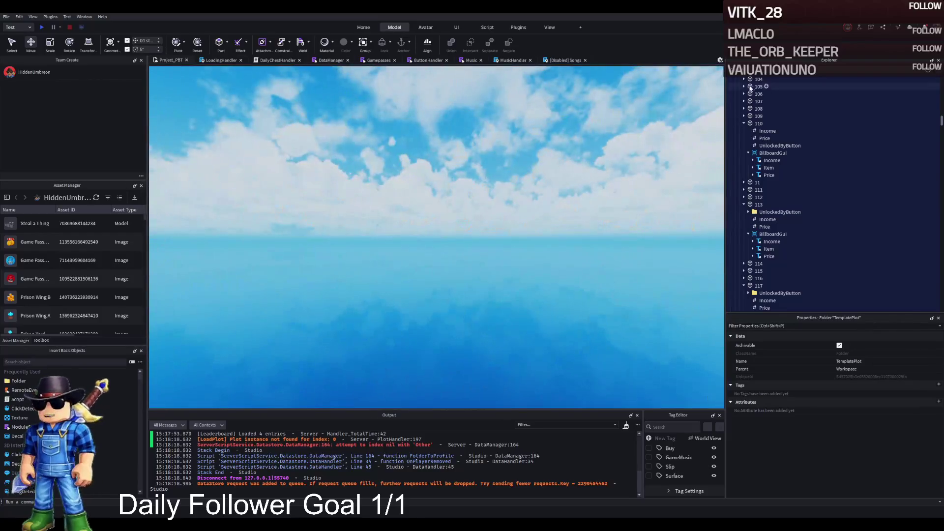
{"action": "left_click", "coordinate": [767, 69]}
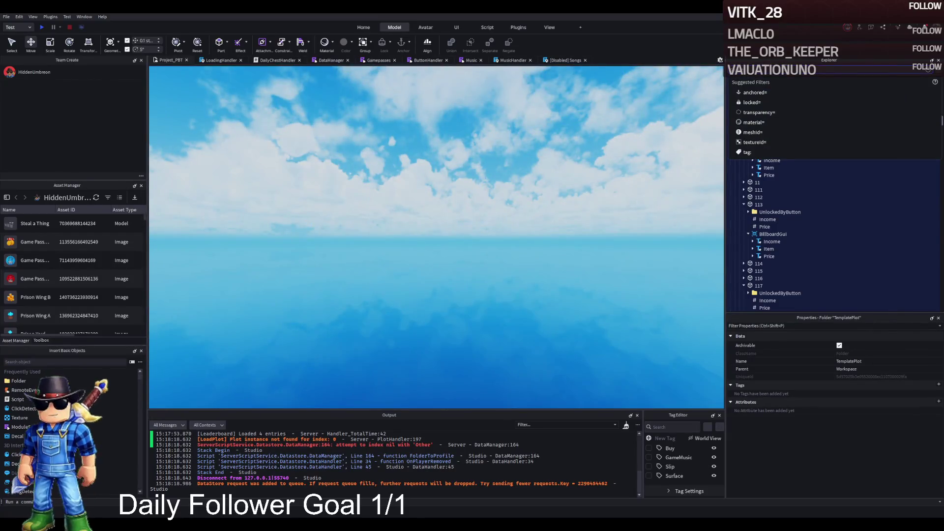
{"action": "type", "text": "leader"}
{"action": "double_click", "coordinate": [759, 191]}
Review the LeaderboardDataHandler code, selecting all of it, then return to leaderstats.
{"action": "double_click", "coordinate": [762, 183]}
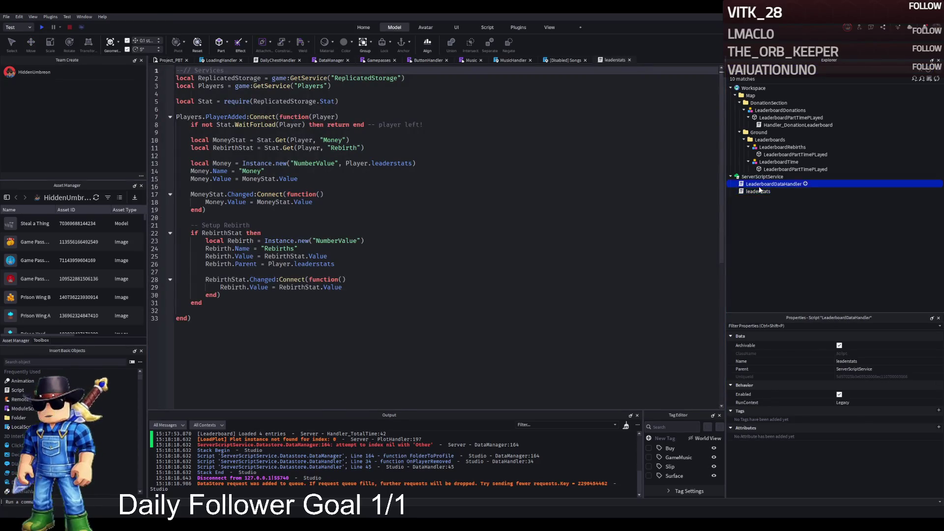
{"action": "scroll", "coordinate": [511, 225], "scroll_direction": "down", "scroll_amount": 9}
{"action": "scroll", "coordinate": [510, 225], "scroll_direction": "down", "scroll_amount": 1}
{"action": "key", "text": "ctrl+a"}
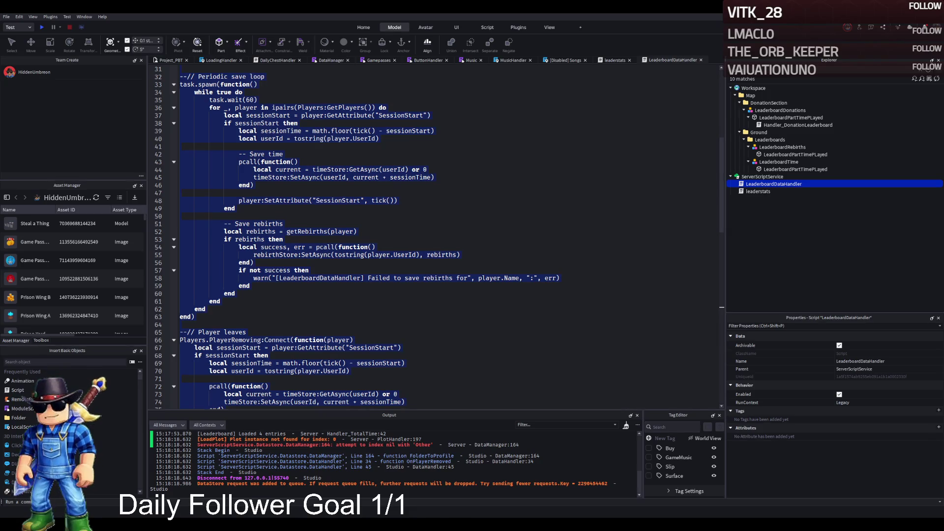
{"action": "double_click", "coordinate": [758, 192]}
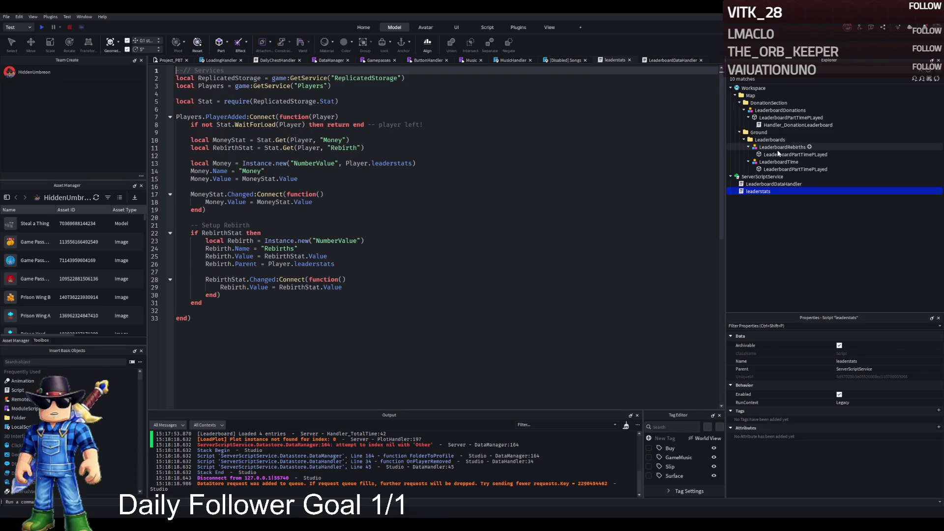
Select LeaderboardRebirths, clear the search, and focus the Most Rebirths board in the viewport.
{"action": "left_click", "coordinate": [770, 148]}
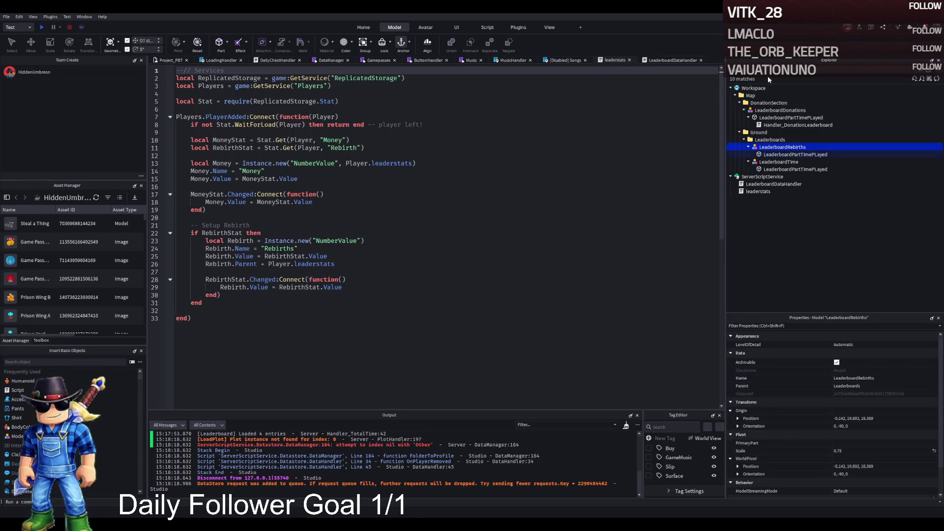
{"action": "key", "text": "Escape"}
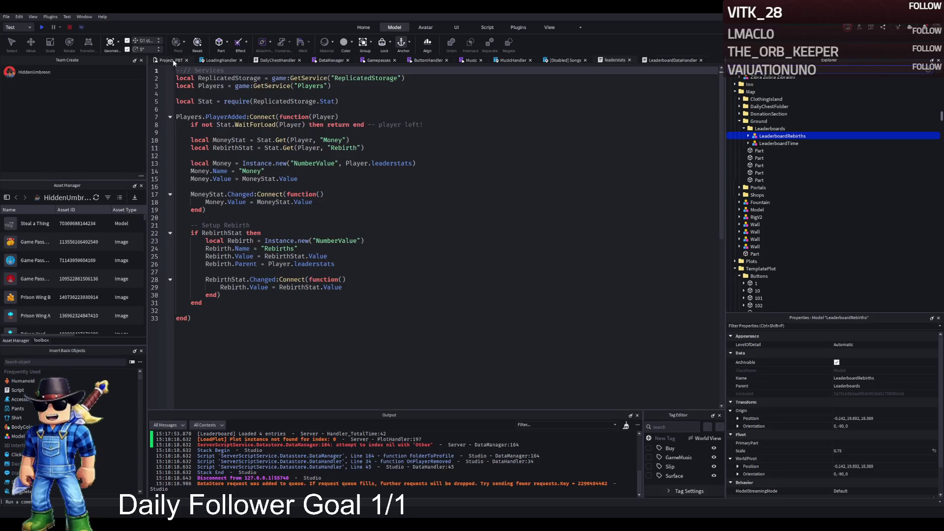
{"action": "key", "text": "f"}
Expand the leaderboard models and open Handler_TotalRebirths, selecting all its code.
{"action": "left_click", "coordinate": [748, 136]}
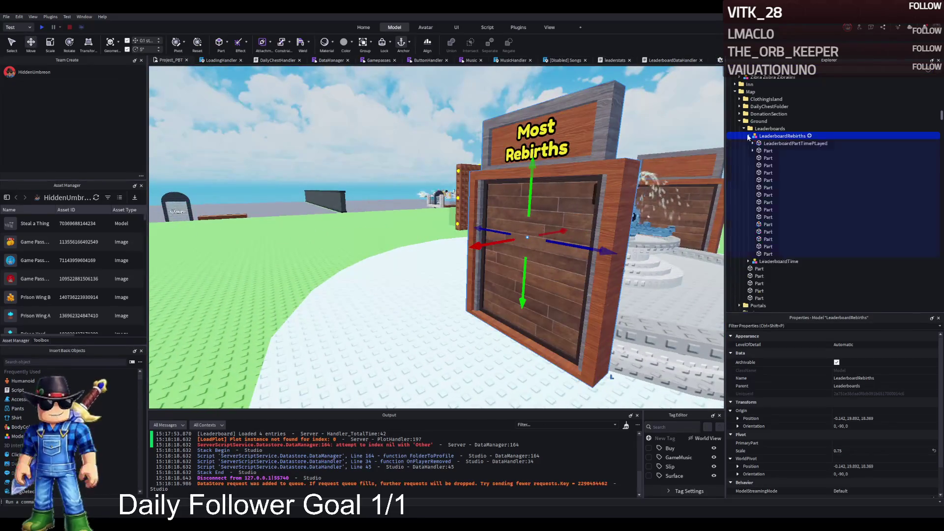
{"action": "left_click", "coordinate": [752, 143]}
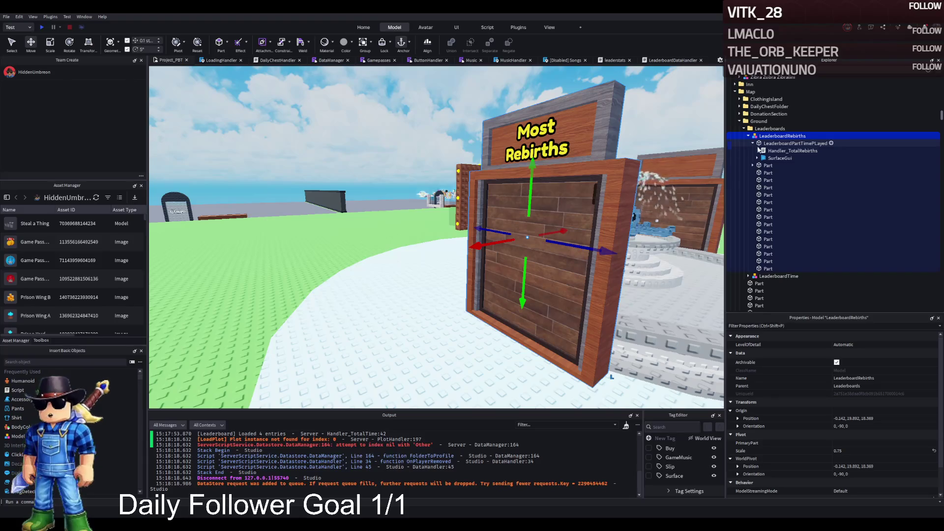
{"action": "double_click", "coordinate": [787, 150]}
{"action": "key", "text": "ctrl+a"}
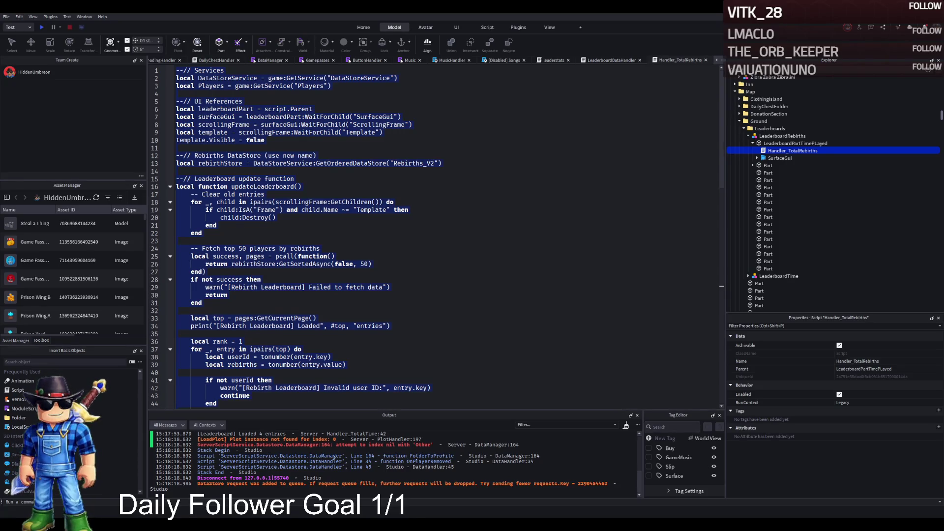
Expand SurfaceGui > ScrollingFrame > Template to show Profile, PlayerName and Wins, then type 'Player'.
{"action": "left_click", "coordinate": [766, 143]}
{"action": "left_click", "coordinate": [758, 158]}
{"action": "left_click", "coordinate": [761, 165]}
{"action": "left_click", "coordinate": [762, 181]}
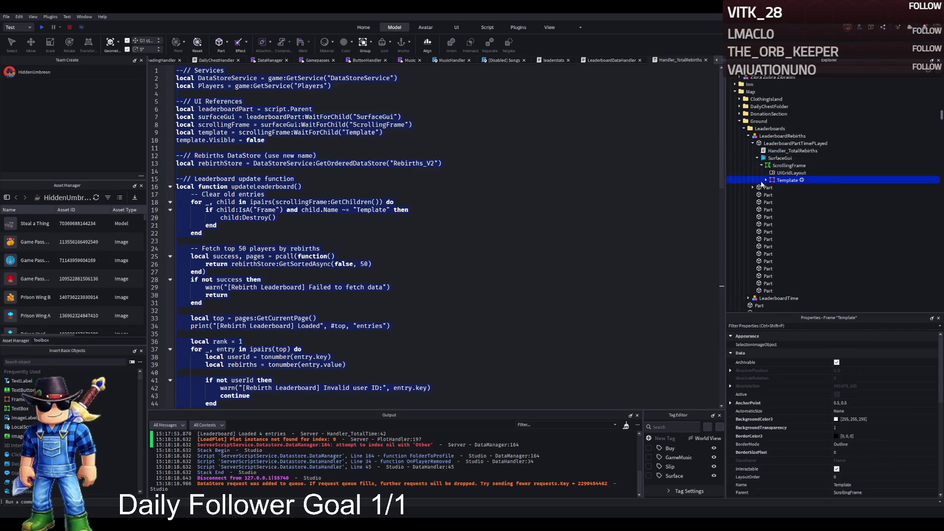
{"action": "left_click", "coordinate": [766, 181]}
{"action": "left_click", "coordinate": [772, 143]}
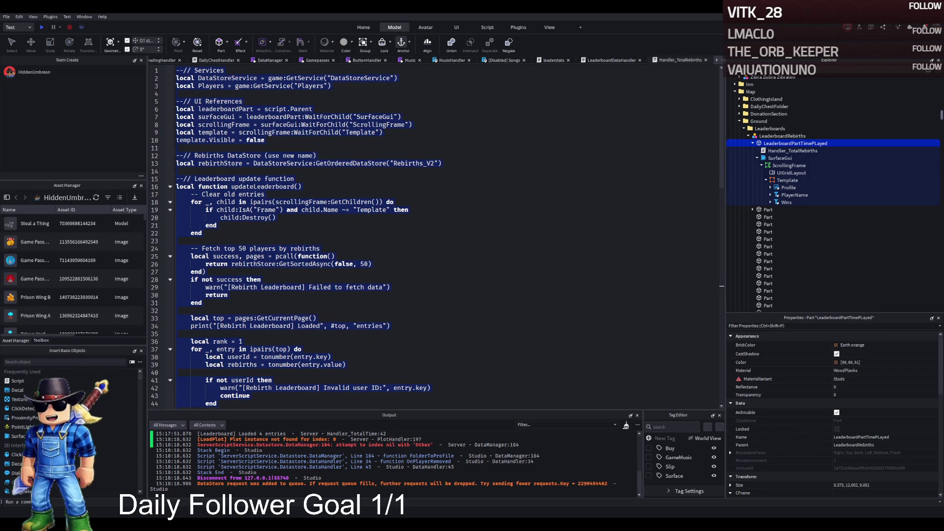
{"action": "type", "text": "Player"}
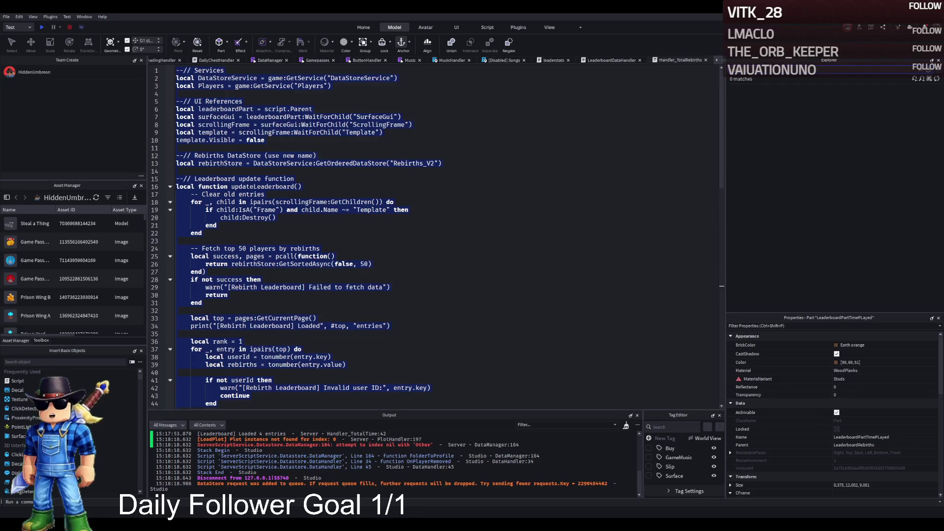
Undo the accidental code deletion, then filter Explorer by 'Data' and select DataHandler.
{"action": "key", "text": "BackSpace"}
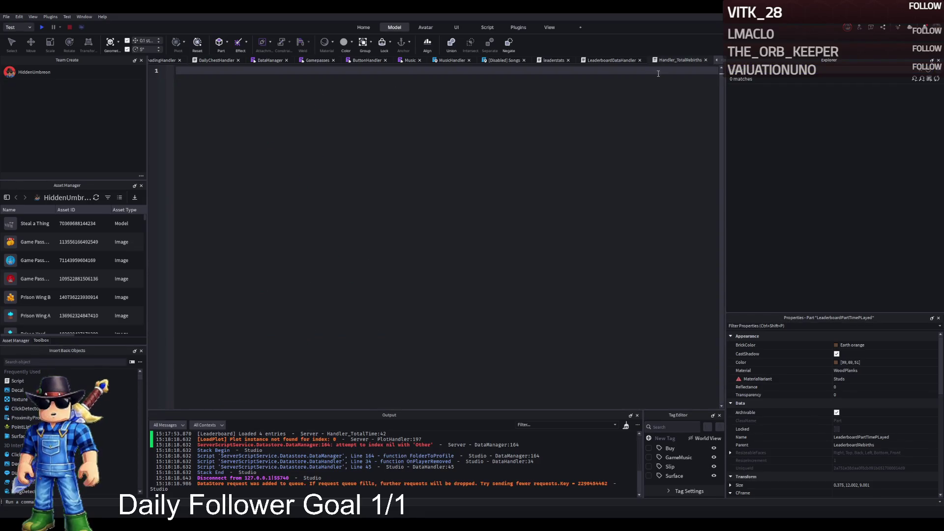
{"action": "key", "text": "ctrl+z"}
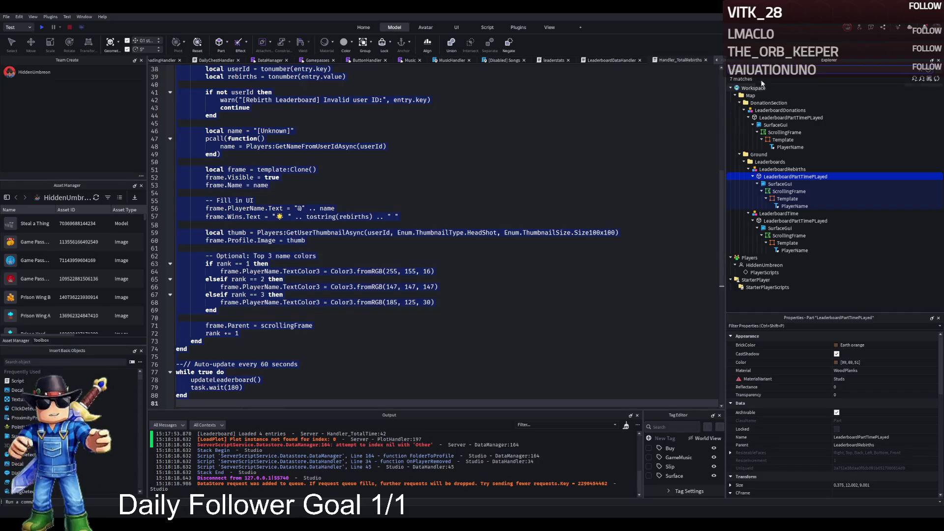
{"action": "type", "text": "Data"}
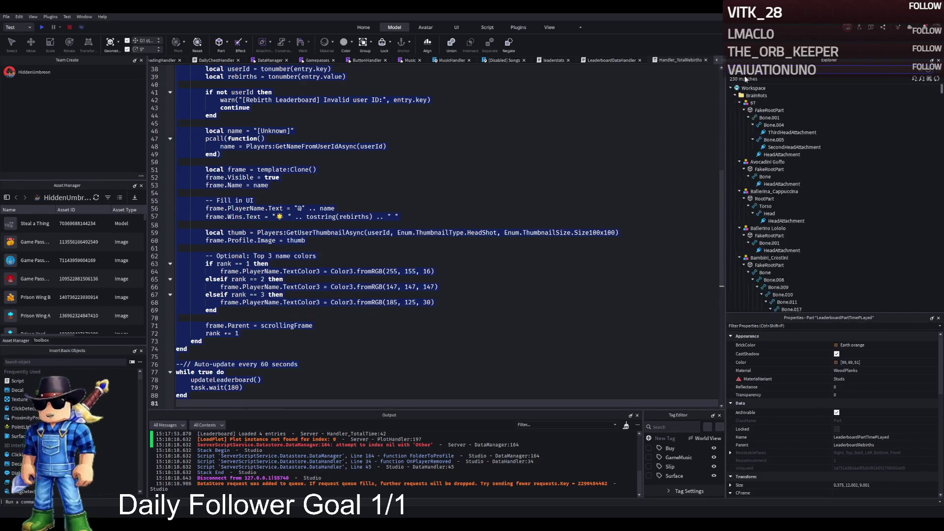
{"action": "left_click", "coordinate": [759, 126]}
Open the DataHandler and DataManager scripts and scroll through their code.
{"action": "double_click", "coordinate": [760, 125]}
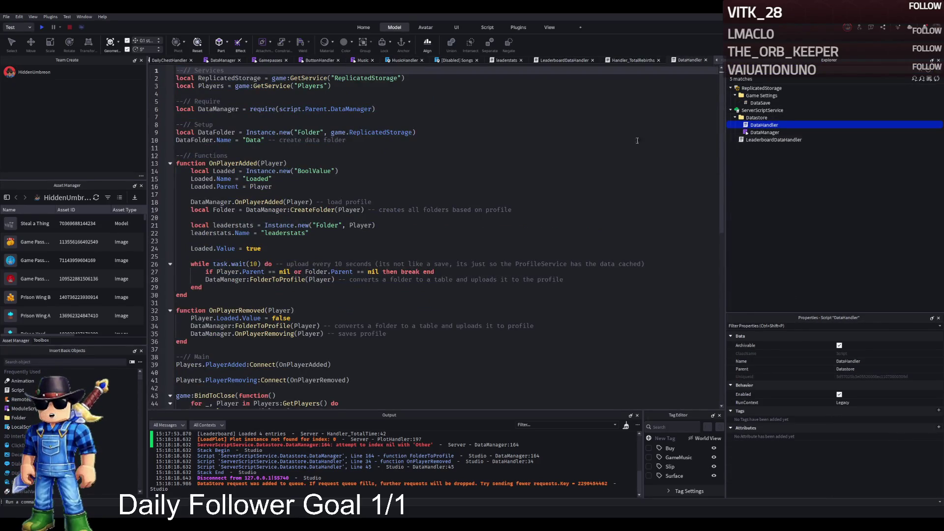
{"action": "scroll", "coordinate": [550, 147], "scroll_direction": "down", "scroll_amount": 5}
{"action": "scroll", "coordinate": [549, 147], "scroll_direction": "up", "scroll_amount": 4}
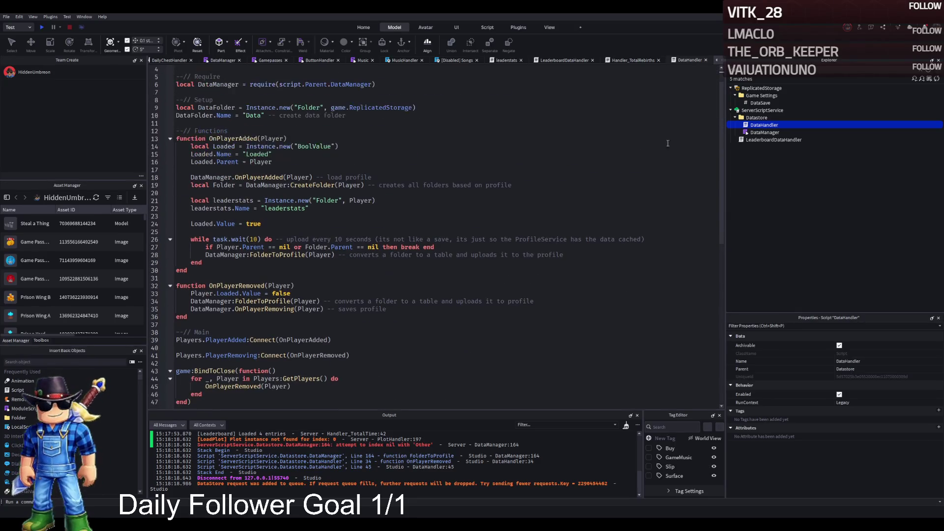
{"action": "double_click", "coordinate": [757, 133]}
{"action": "scroll", "coordinate": [519, 180], "scroll_direction": "up", "scroll_amount": 6}
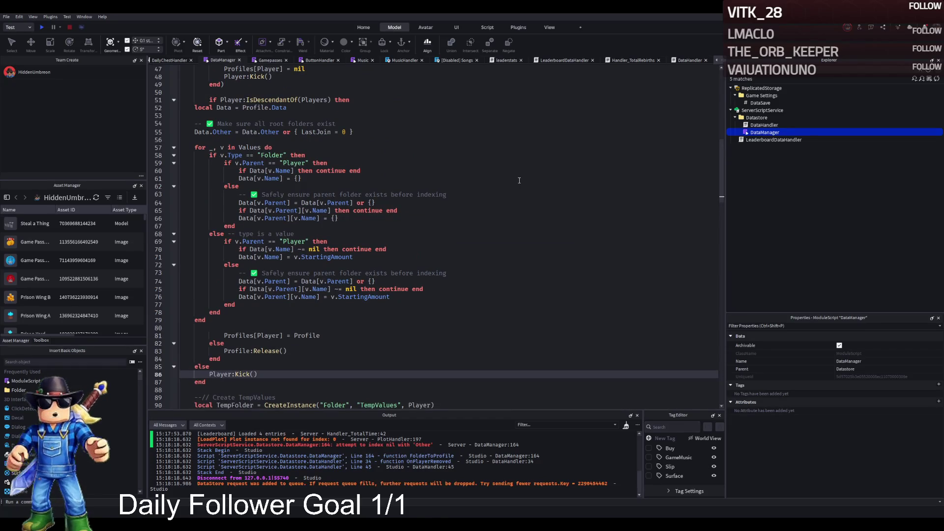
{"action": "scroll", "coordinate": [519, 180], "scroll_direction": "up", "scroll_amount": 15}
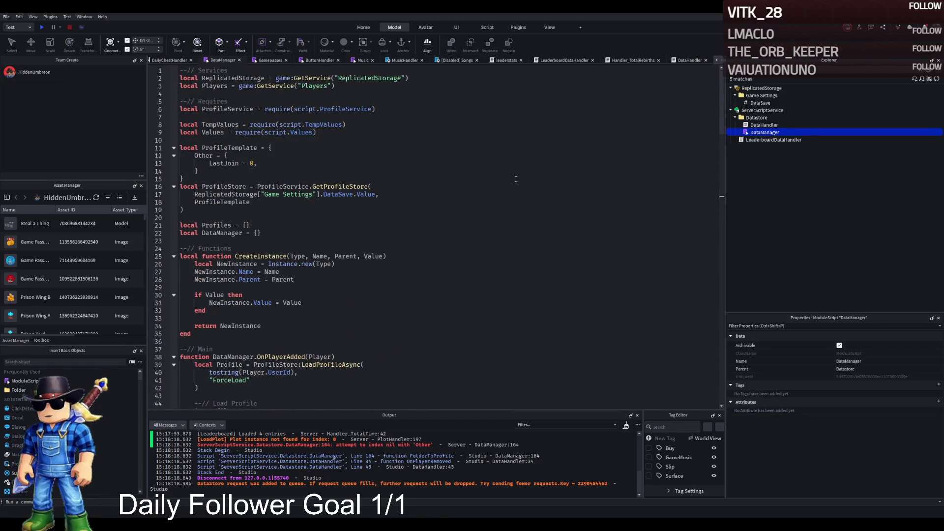
{"action": "scroll", "coordinate": [516, 179], "scroll_direction": "down", "scroll_amount": 20}
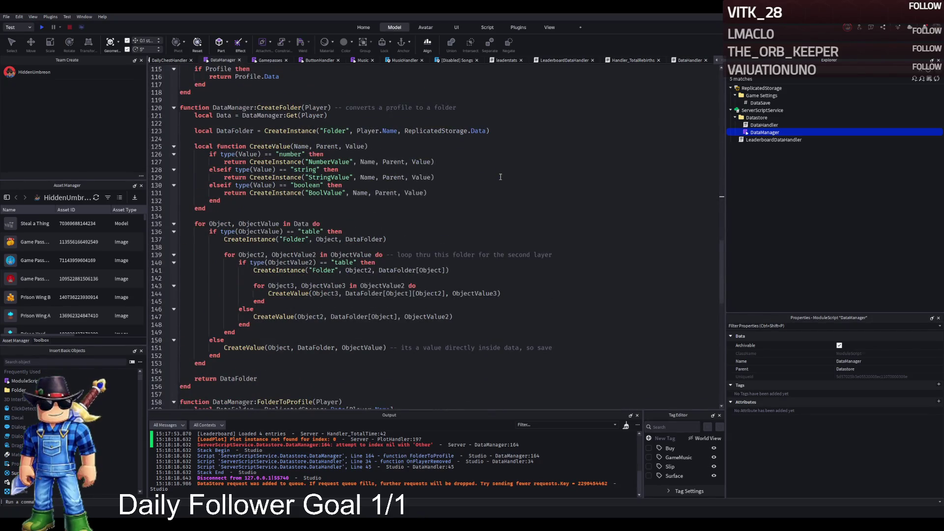
Search the script for 'mone', scroll further, then reopen the DataHandler code.
{"action": "key", "text": "ctrl+f"}
{"action": "type", "text": "mone"}
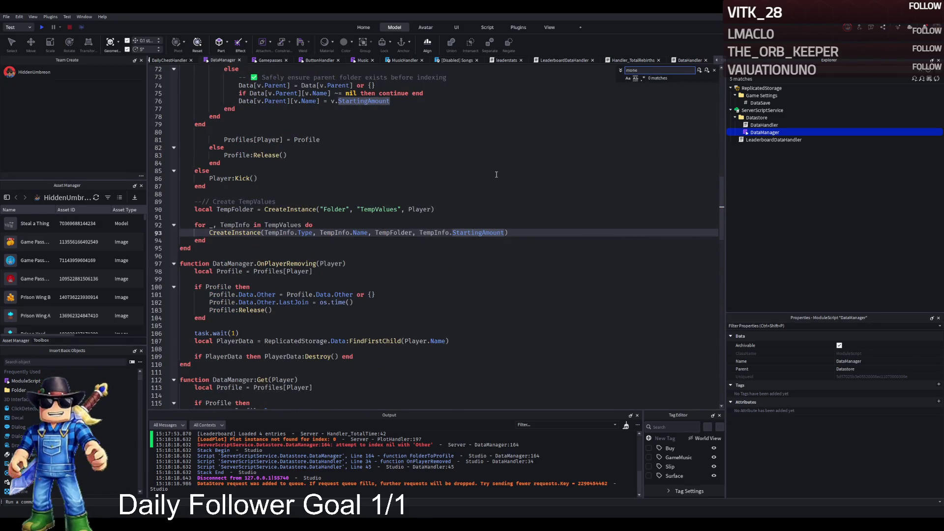
{"action": "key", "text": "Escape"}
{"action": "scroll", "coordinate": [496, 175], "scroll_direction": "down", "scroll_amount": 10}
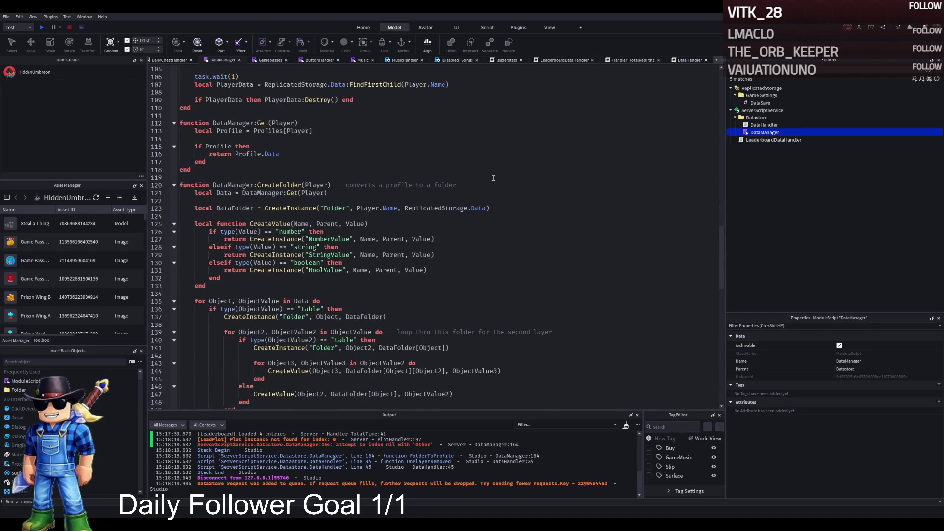
{"action": "scroll", "coordinate": [494, 178], "scroll_direction": "down", "scroll_amount": 18}
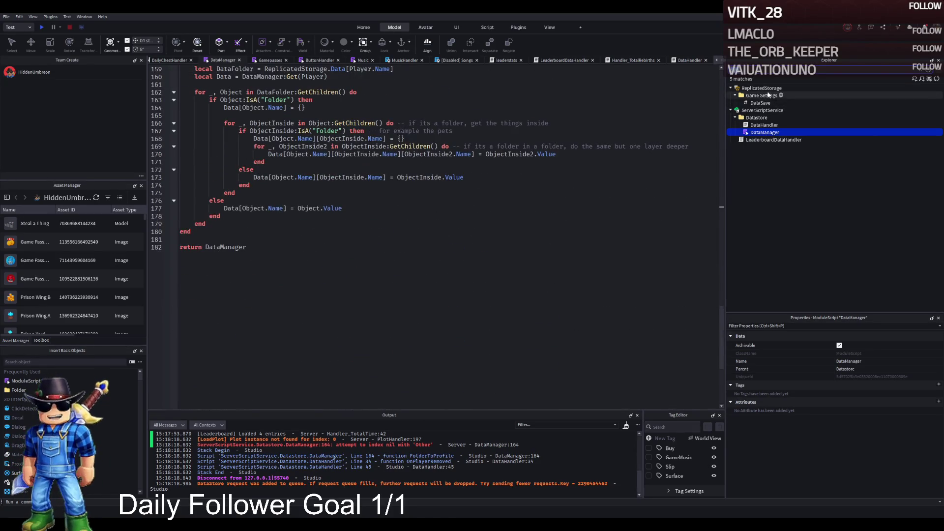
{"action": "double_click", "coordinate": [767, 124]}
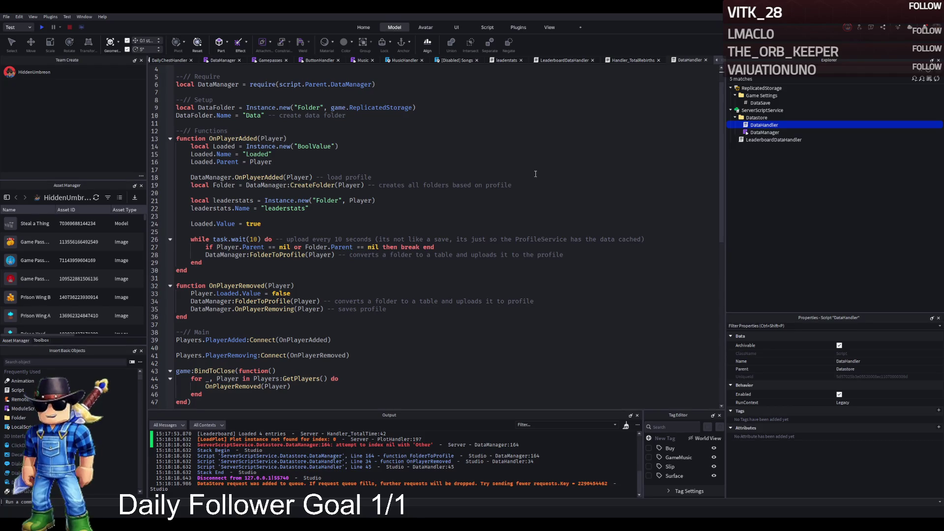
{"action": "scroll", "coordinate": [537, 175], "scroll_direction": "down", "scroll_amount": 5}
{"action": "scroll", "coordinate": [535, 175], "scroll_direction": "up", "scroll_amount": 6}
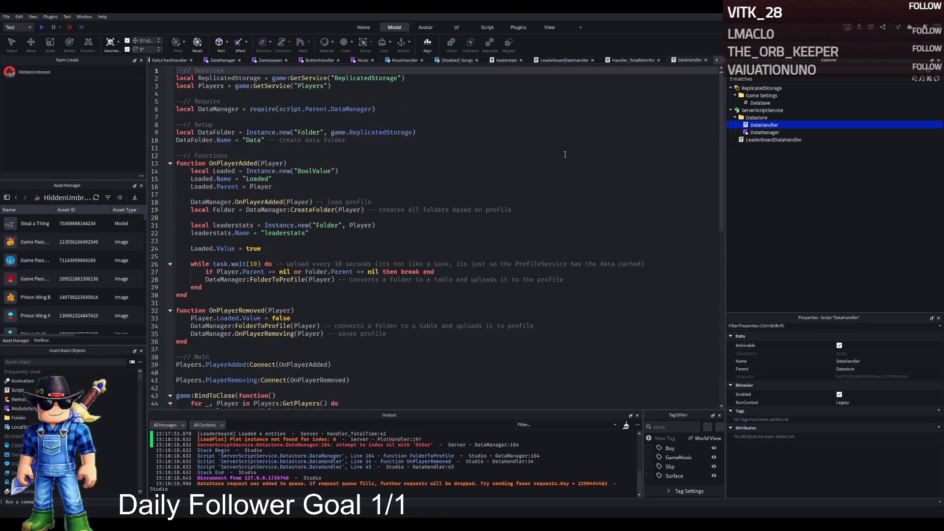
Clear the Explorer filter and switch to the 3D scene tab showing the Most Rebirths board.
{"action": "left_click", "coordinate": [931, 69]}
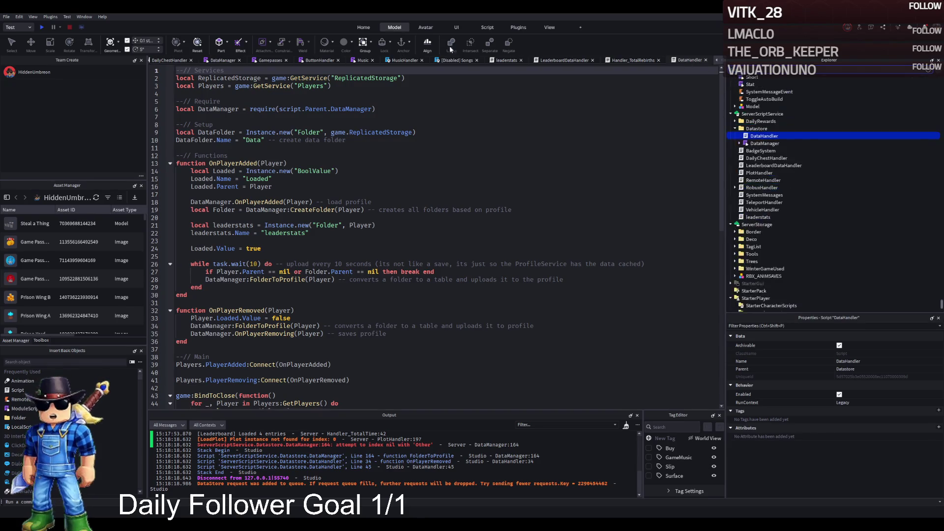
{"action": "left_click", "coordinate": [167, 61]}
{"action": "left_click", "coordinate": [166, 61]}
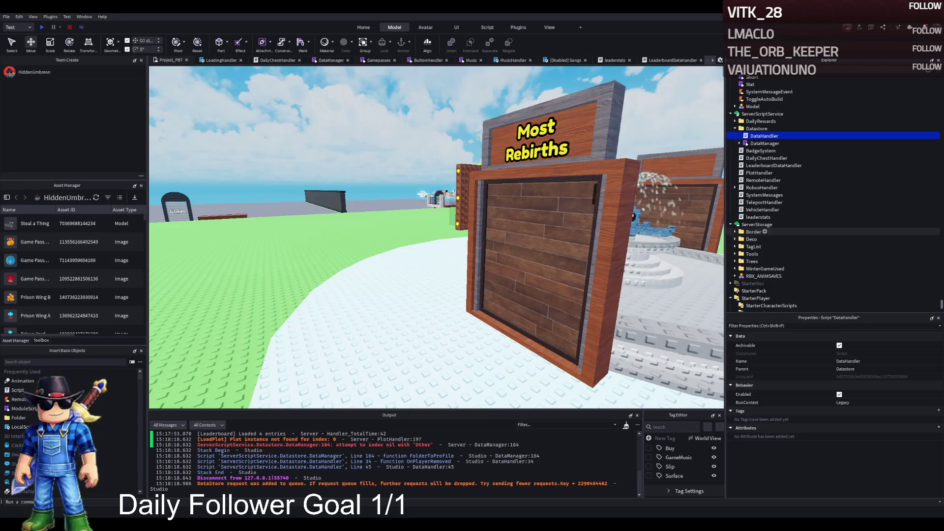
Select DataManager and expand it to list ProfileService, Templates and Values.
{"action": "left_click", "coordinate": [755, 239]}
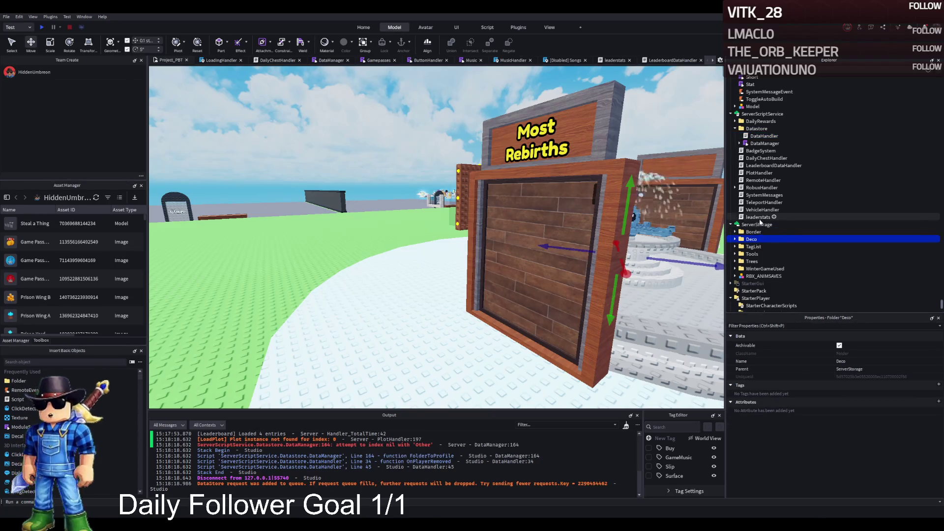
{"action": "left_click", "coordinate": [762, 151]}
{"action": "left_click", "coordinate": [764, 143]}
{"action": "left_click", "coordinate": [739, 143]}
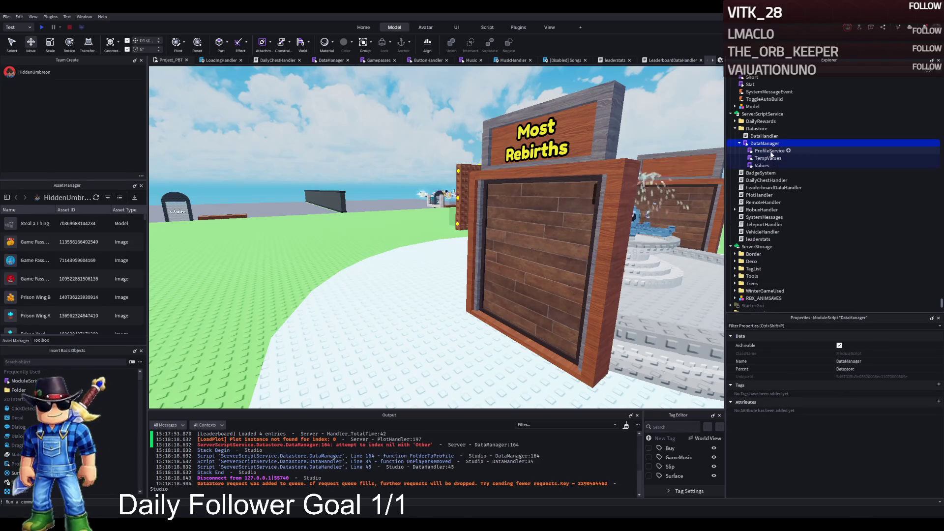